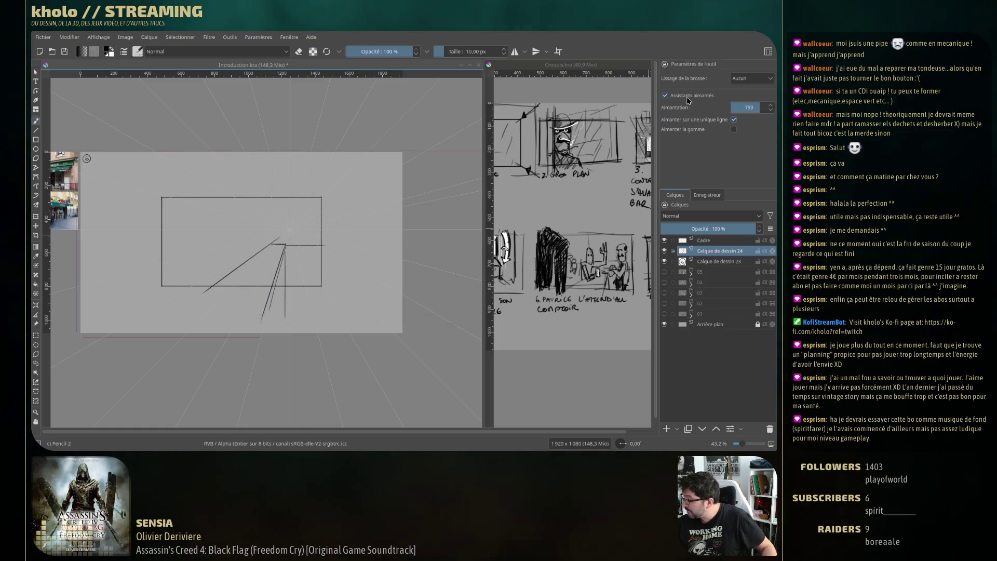
Disable assistant snapping and begin sketching a small figure behind the counter
key("ctrl+shift+l")
key("e")
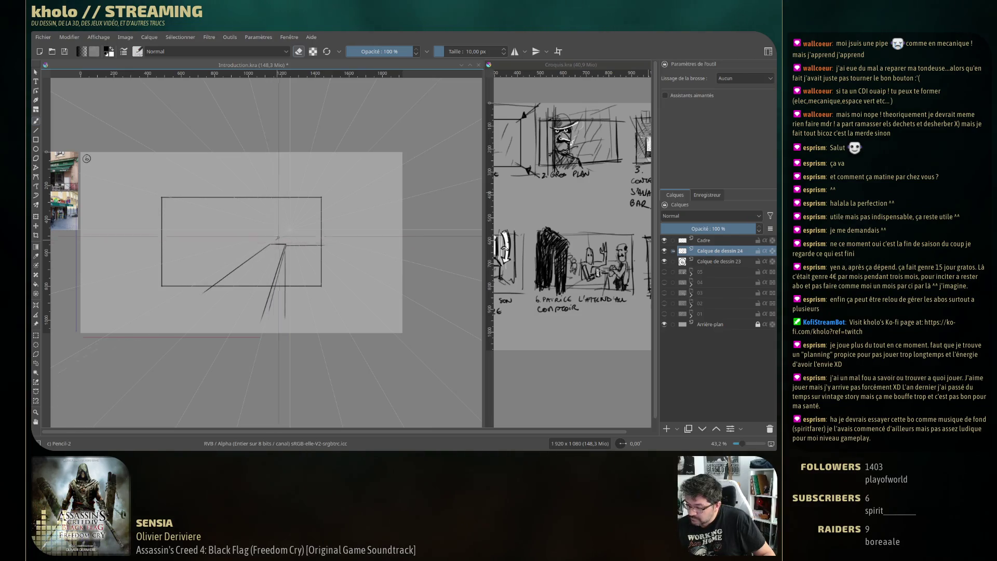
key("e")
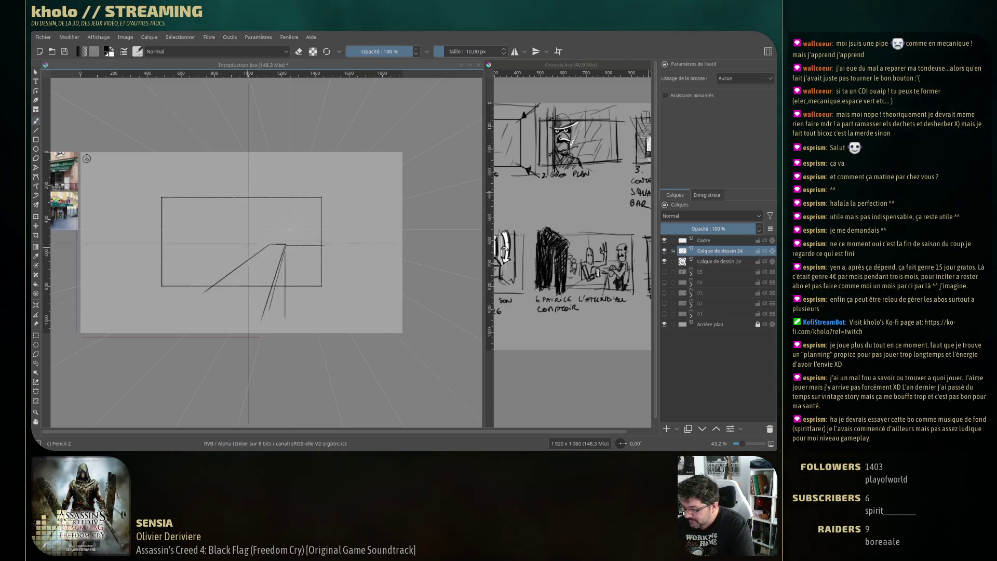
mouse_move(246, 257)
left_mouse_down()
mouse_move(249, 239)
mouse_move(255, 259)
left_mouse_up()
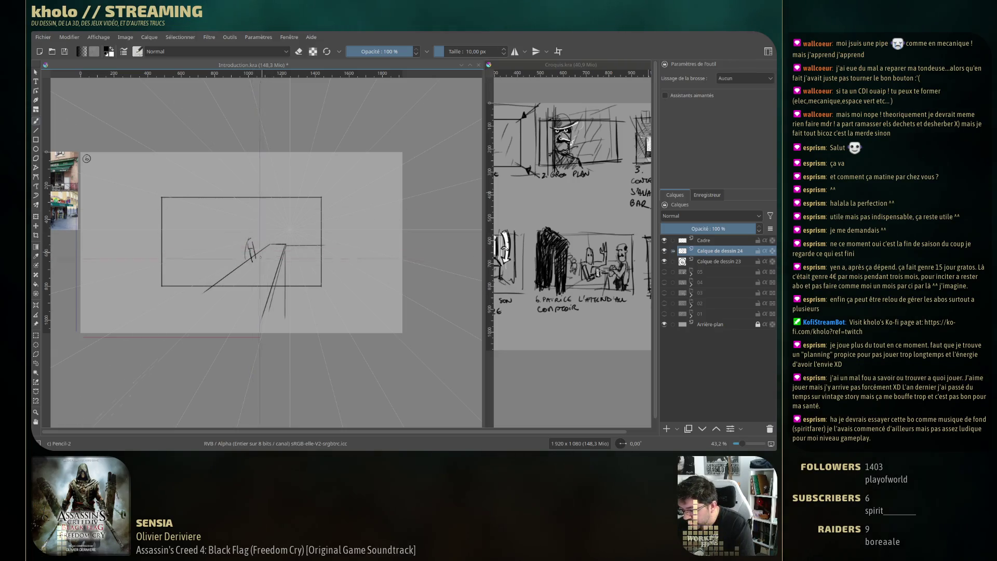
Add curved body strokes and a raised arm to the figure, then zoom in to about 65%
left_click_drag(254, 249, 258, 260)
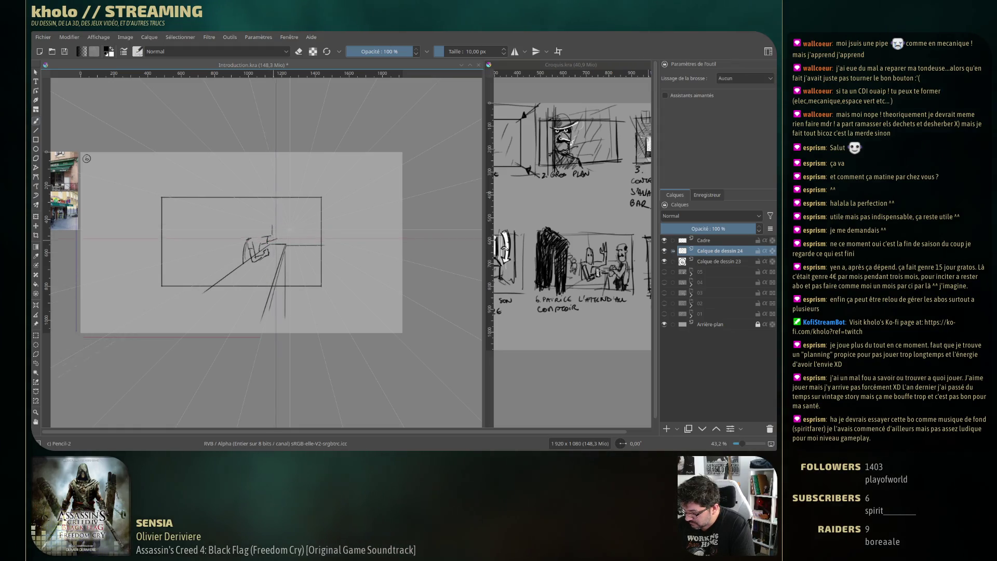
left_click_drag(278, 241, 274, 223)
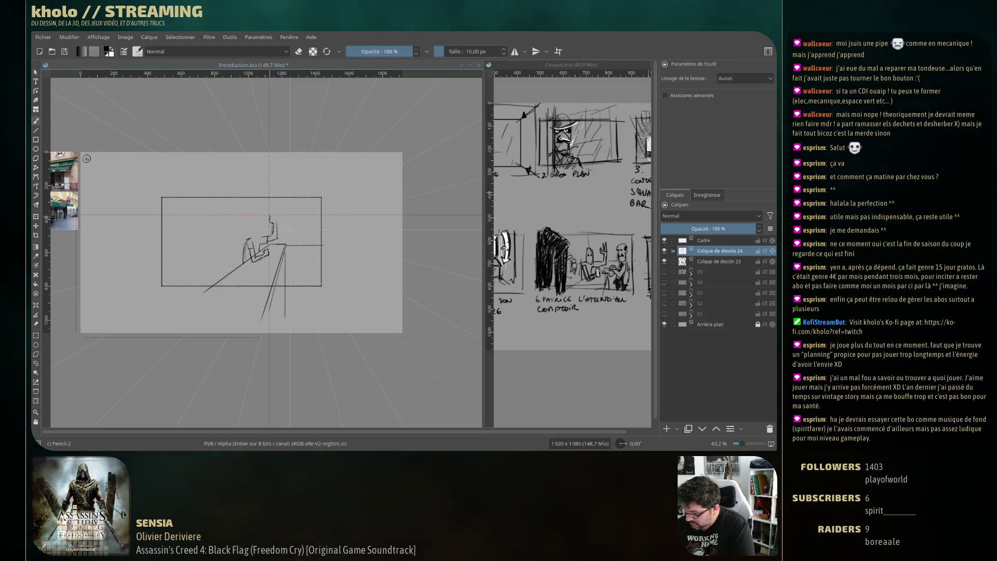
scroll(289, 231, "up", 3)
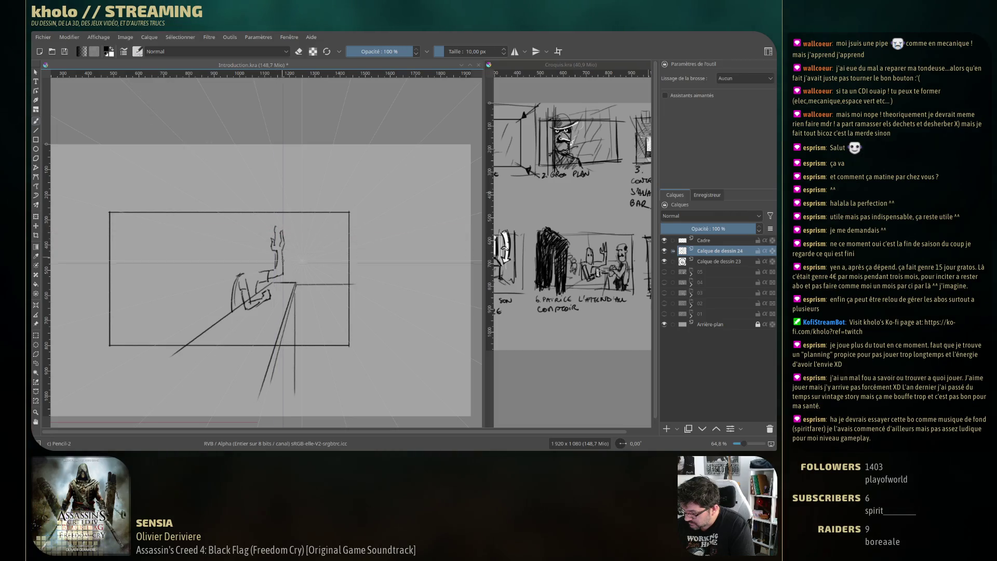
Sample black from the canvas and erase part of the figure, undoing the bad erase
left_click(285, 240, "ctrl")
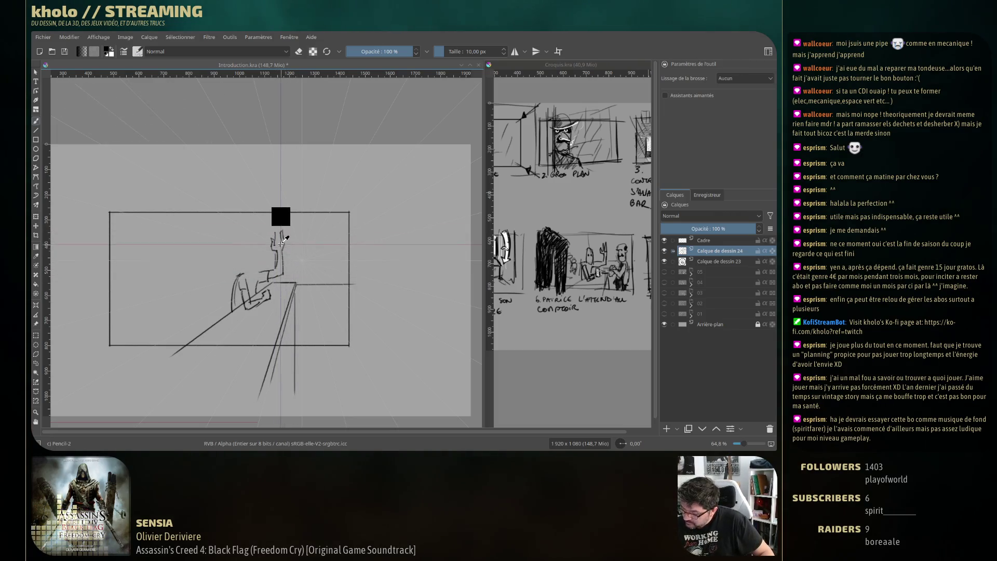
left_click(279, 248, "ctrl")
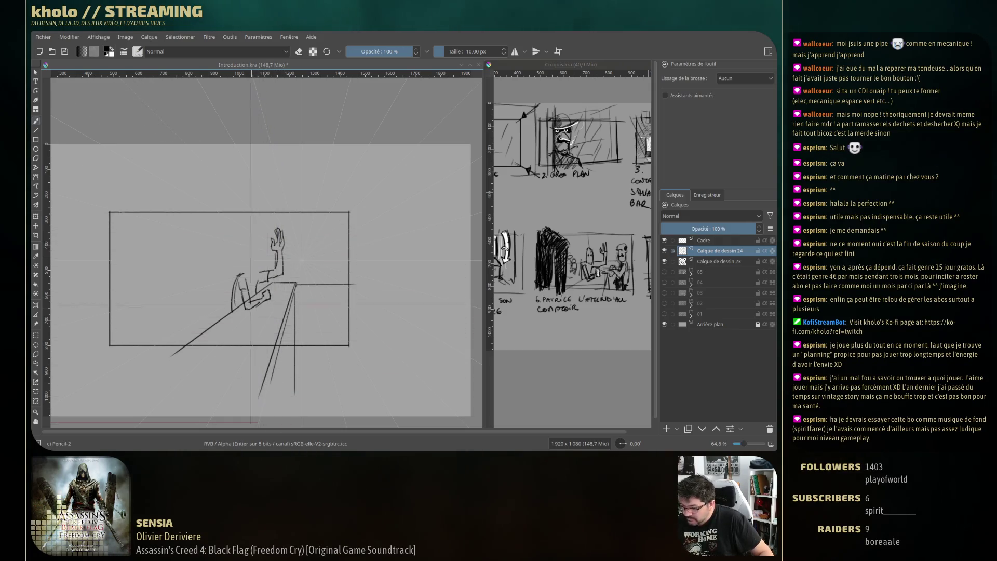
key("e")
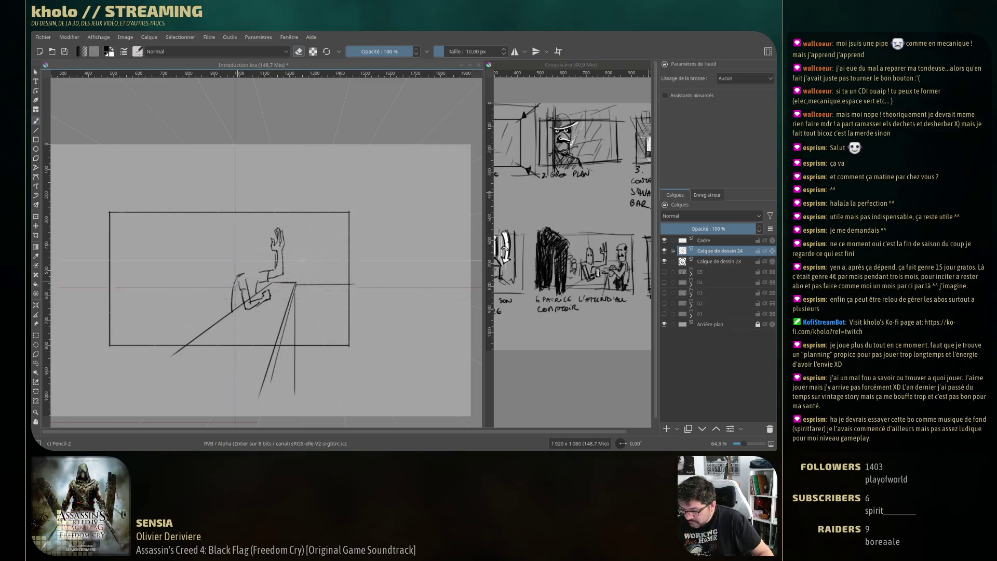
left_click_drag(234, 287, 247, 300)
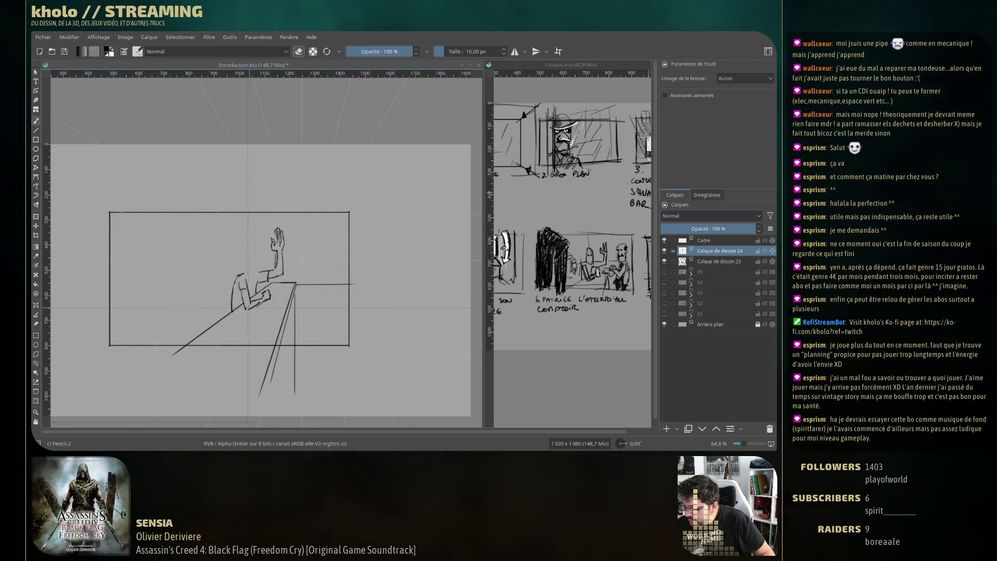
key("ctrl+z")
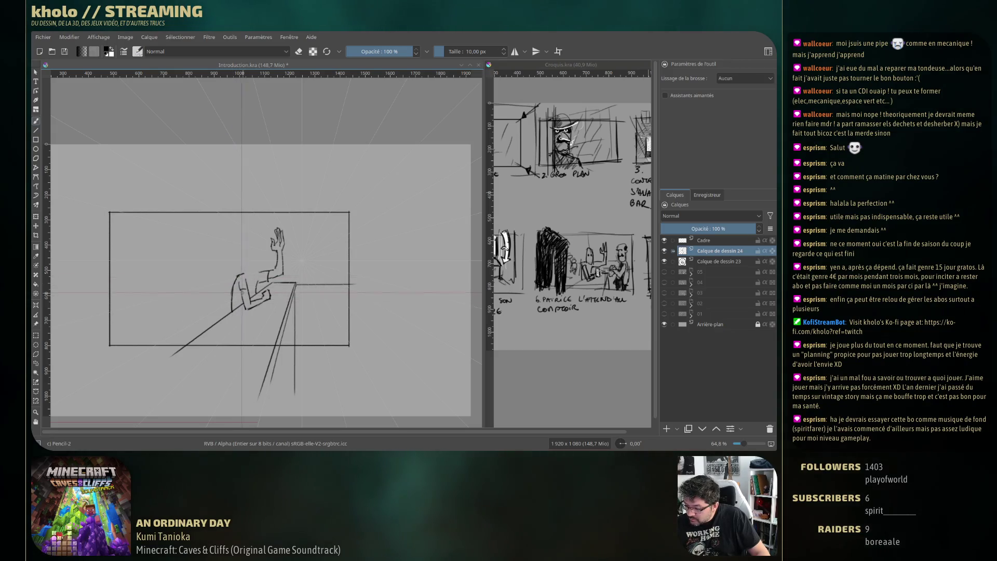
Clean up lines with the eraser and sketch the top of the figure's head
key("e")
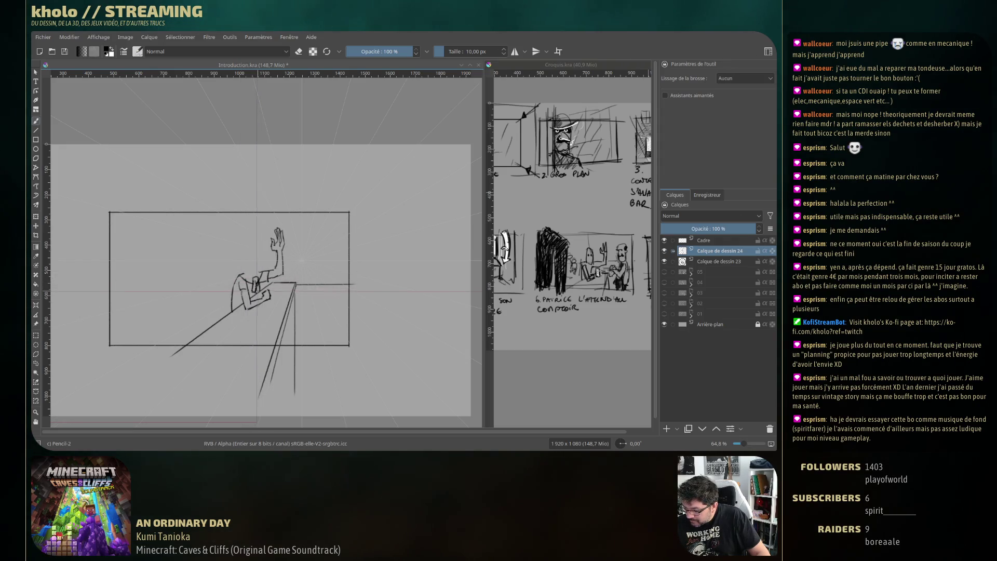
key("e")
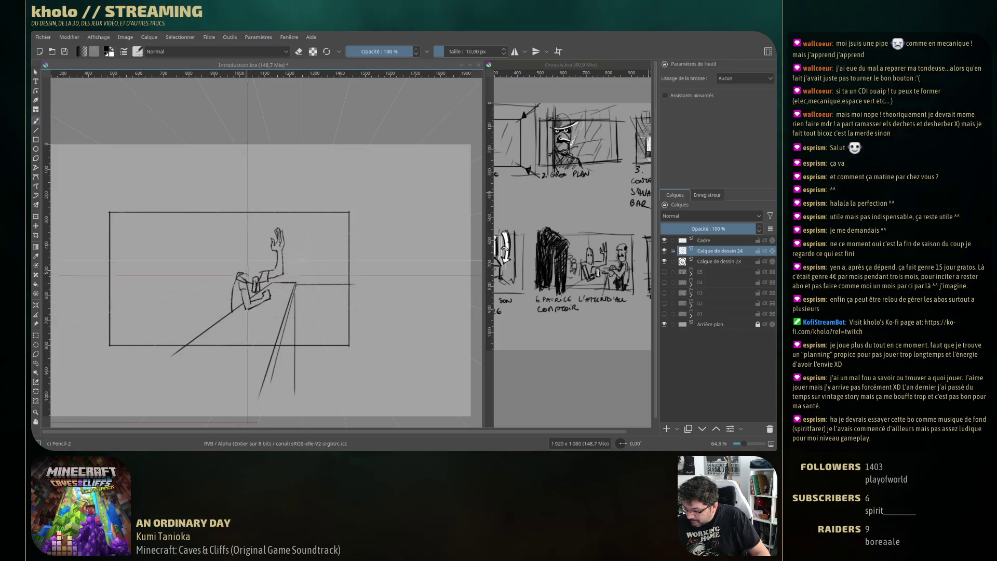
key("e")
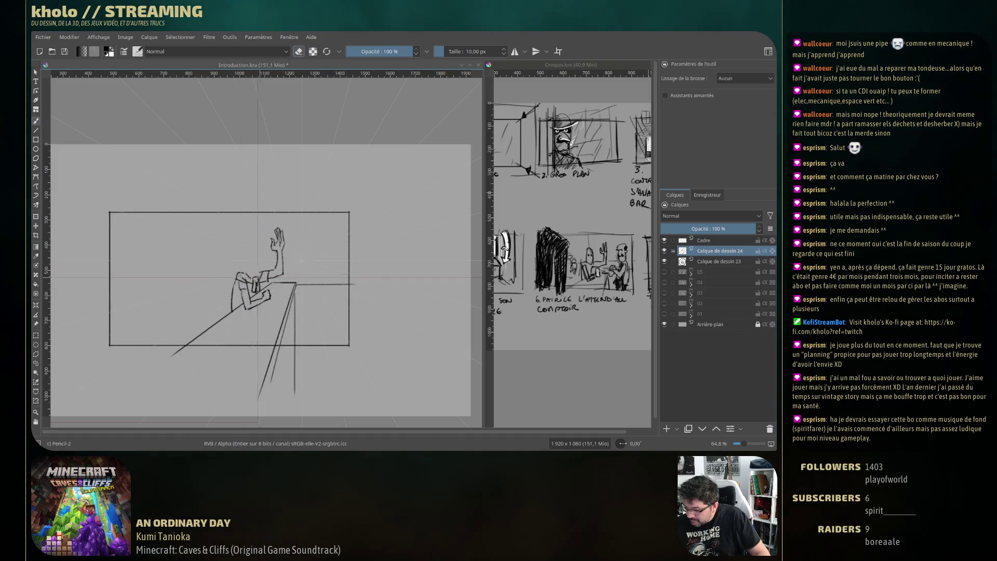
key("e")
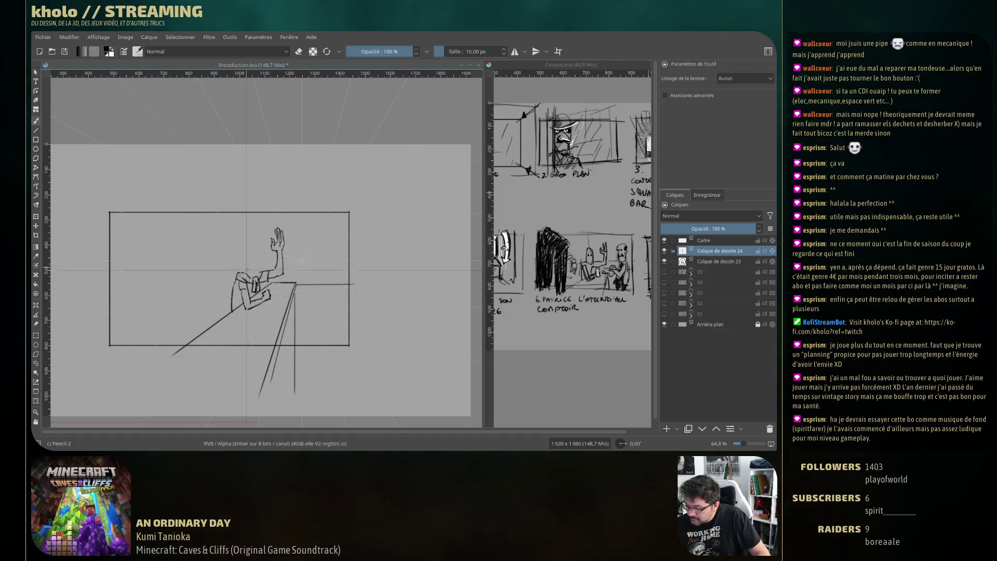
left_click_drag(246, 250, 247, 264)
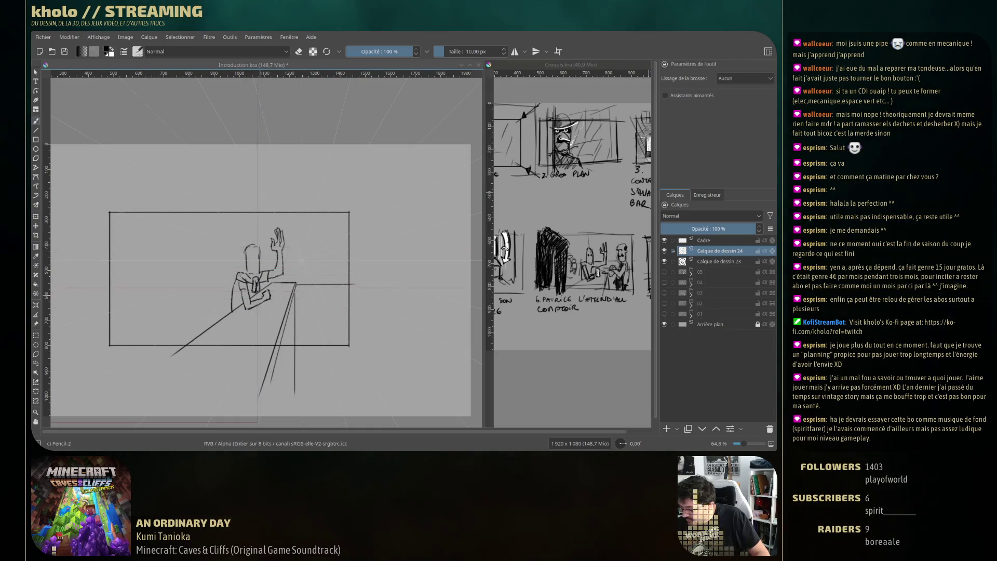
Draw the figure's head curve and neck mark, then start a second head at right
left_click_drag(248, 247, 259, 249)
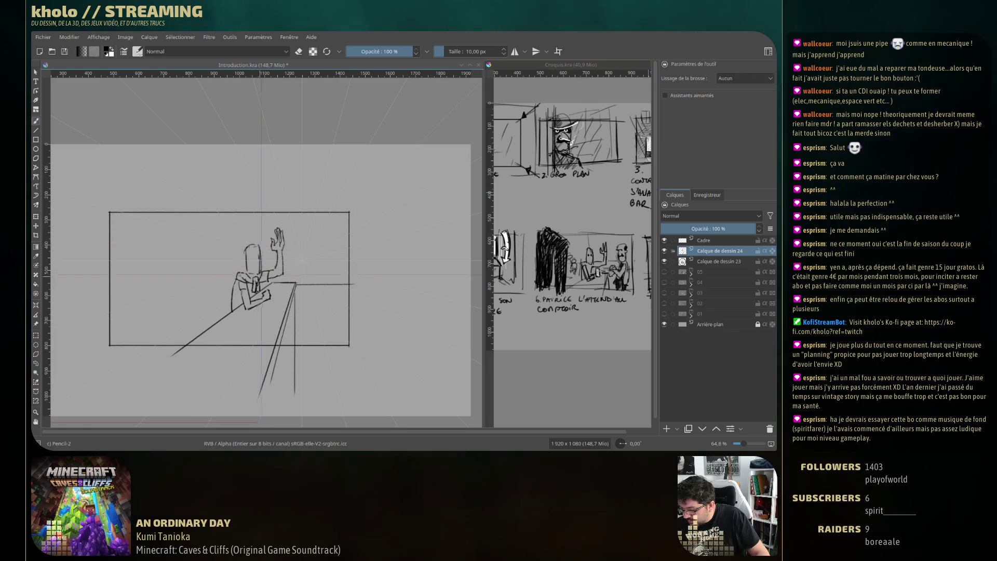
key("e")
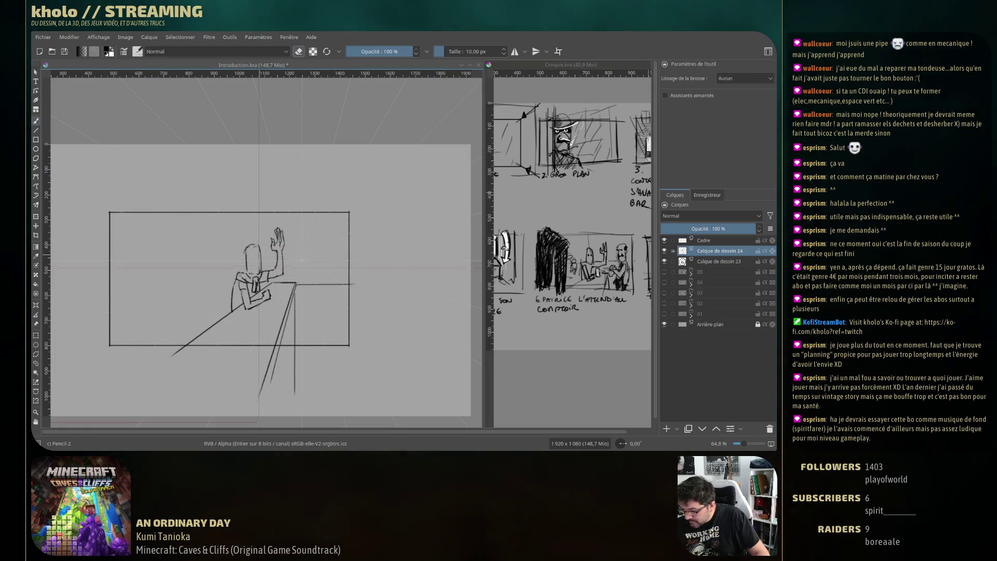
key("e")
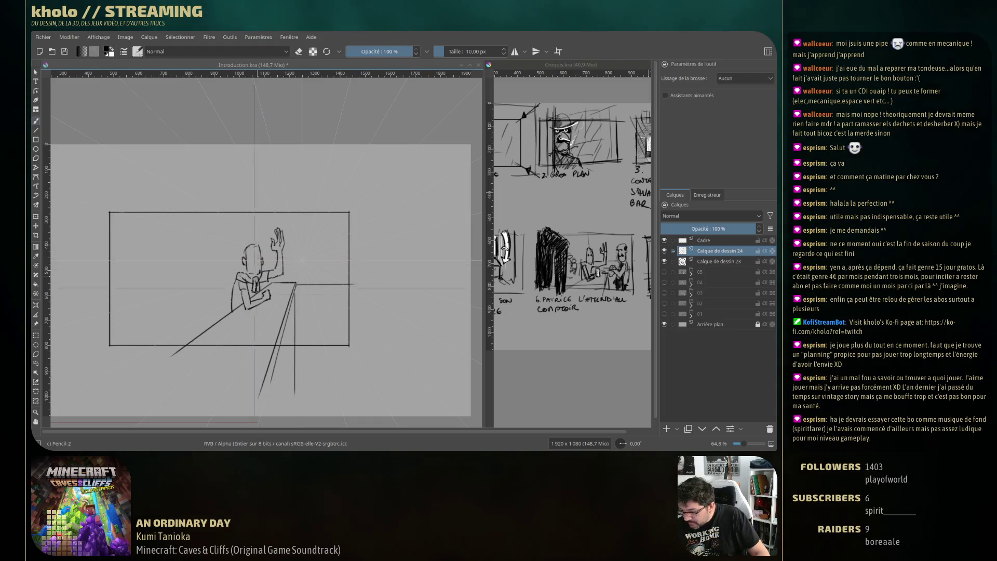
left_click_drag(242, 266, 237, 272)
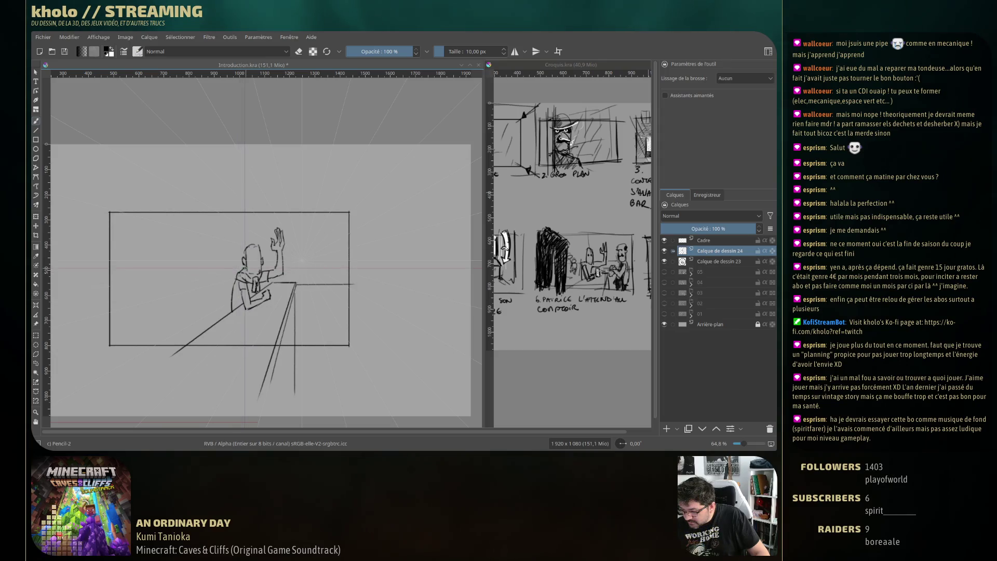
key("e")
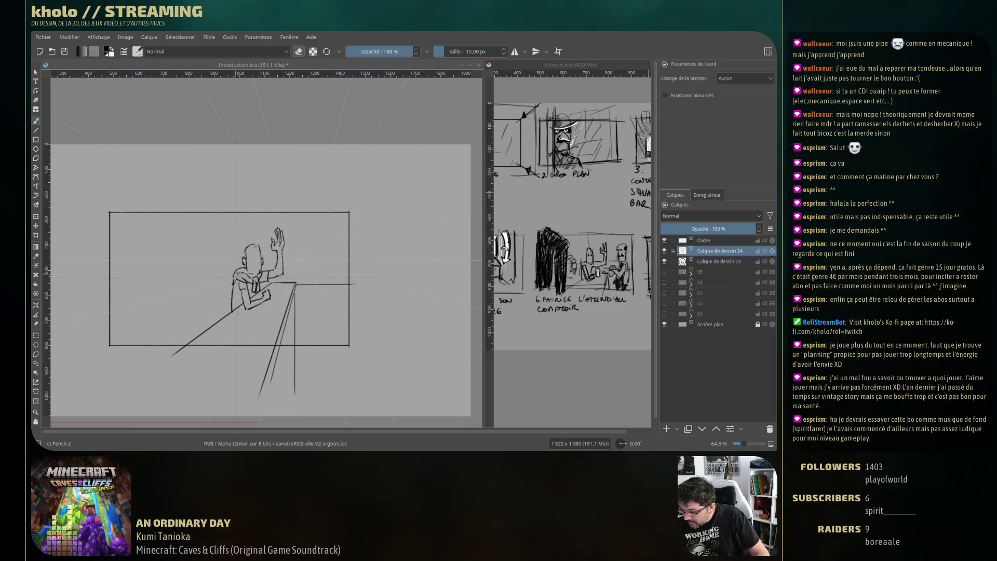
key("e")
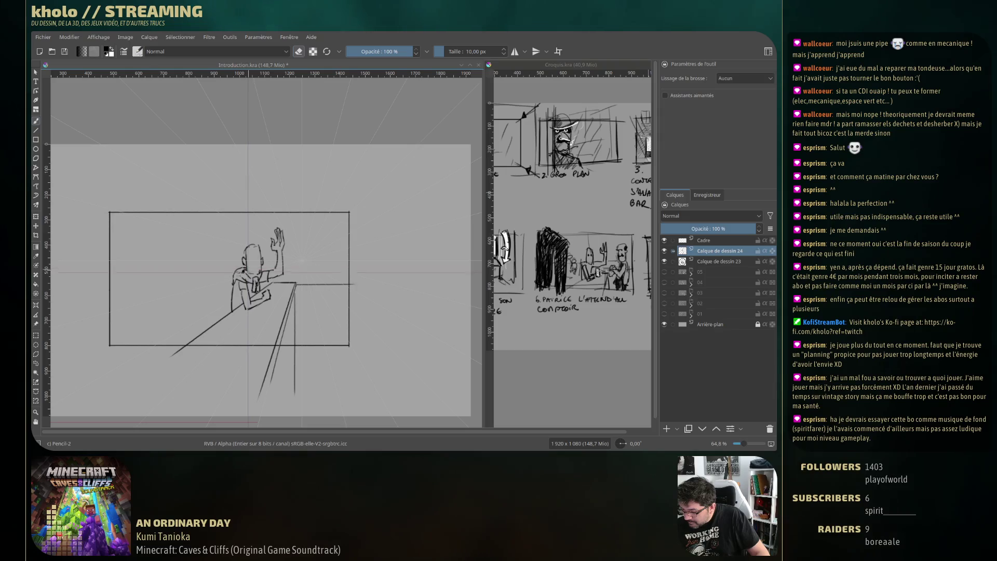
key("e")
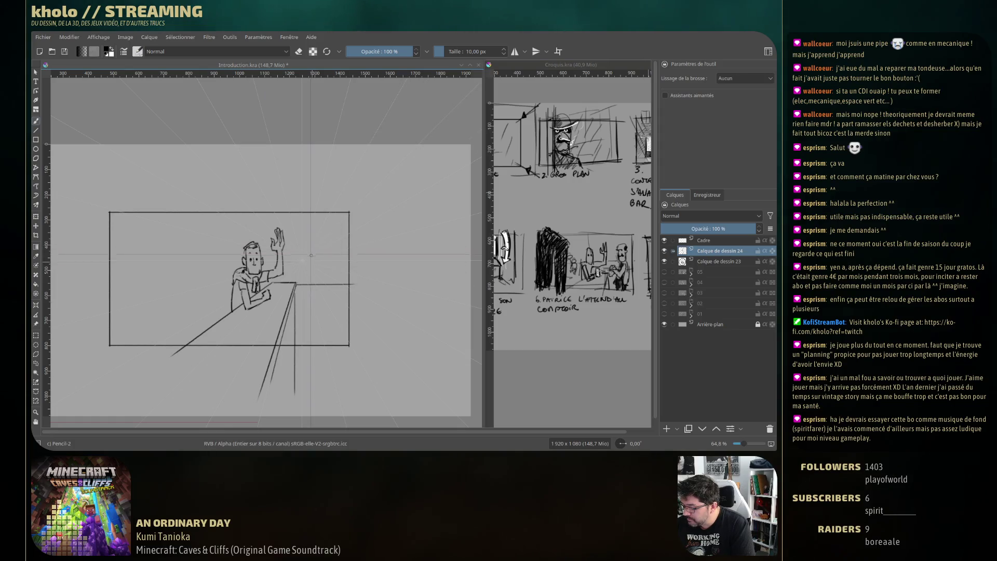
mouse_move(310, 248)
left_mouse_down()
mouse_move(313, 270)
mouse_move(316, 240)
mouse_move(329, 259)
left_mouse_up()
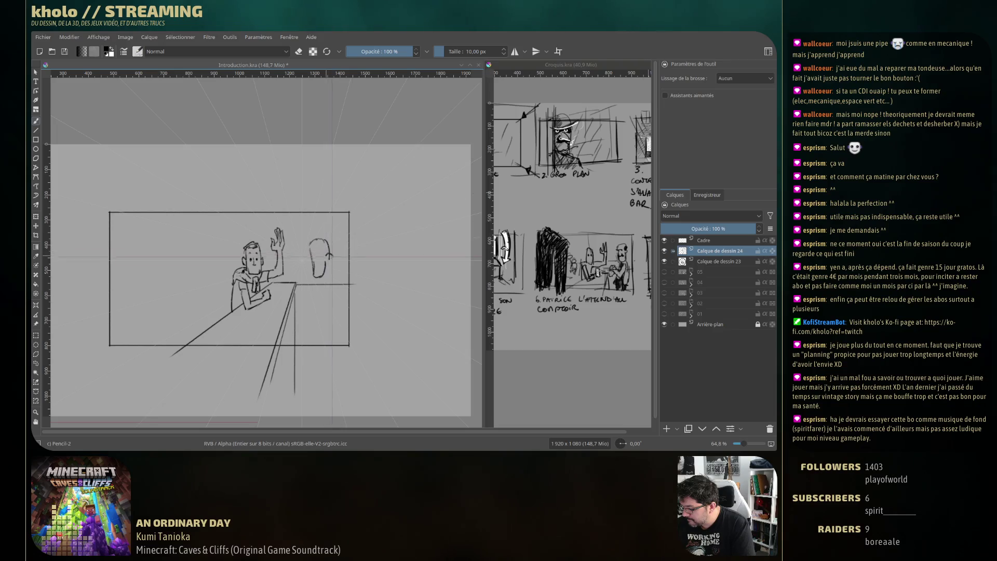
Add an ear, eye marks and inner details to the second character's head
left_click_drag(328, 253, 330, 261)
left_click(318, 258)
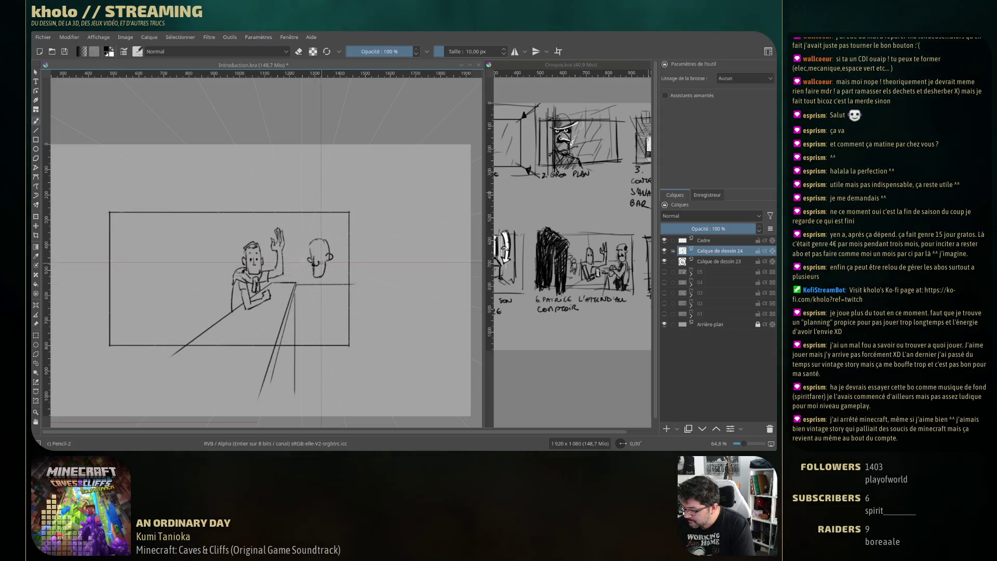
left_click_drag(315, 262, 319, 261)
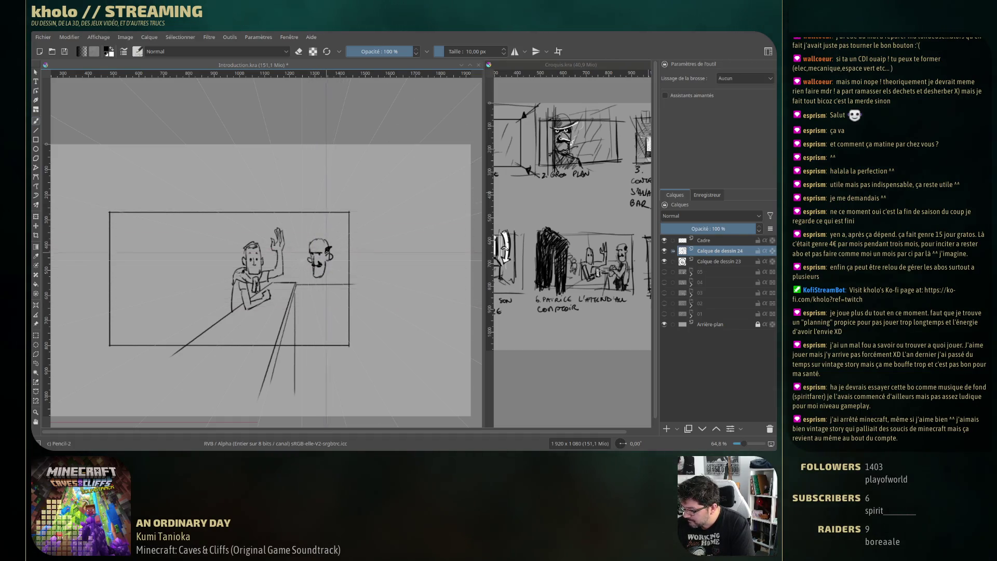
key("e")
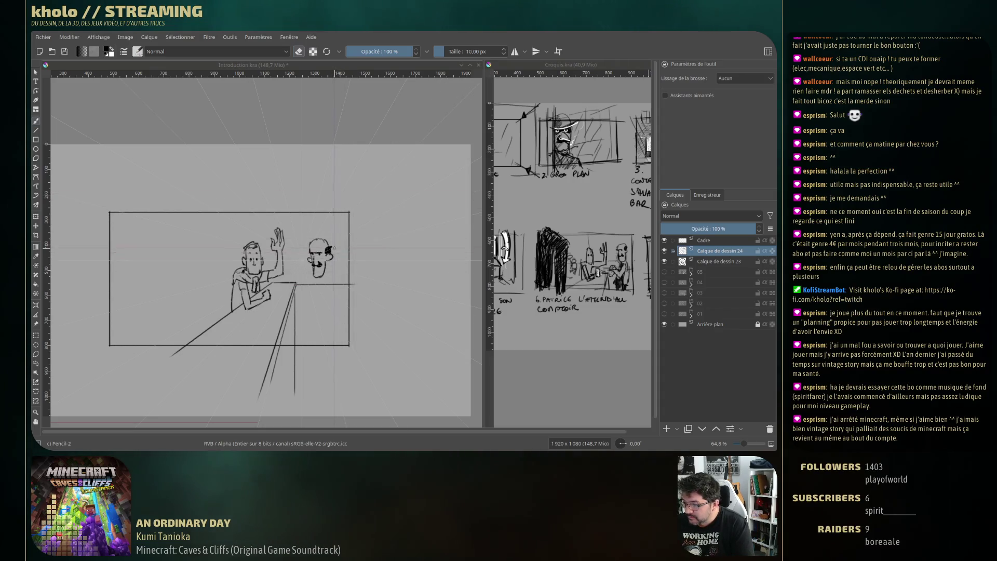
Sketch the bartender's neck and torso outline down behind the counter
left_click_drag(334, 250, 332, 251)
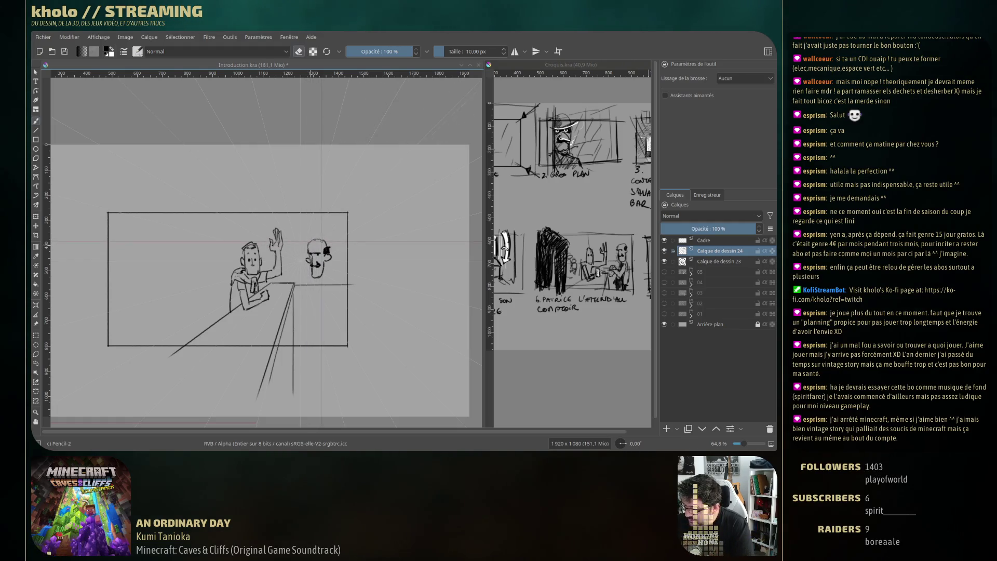
key("e")
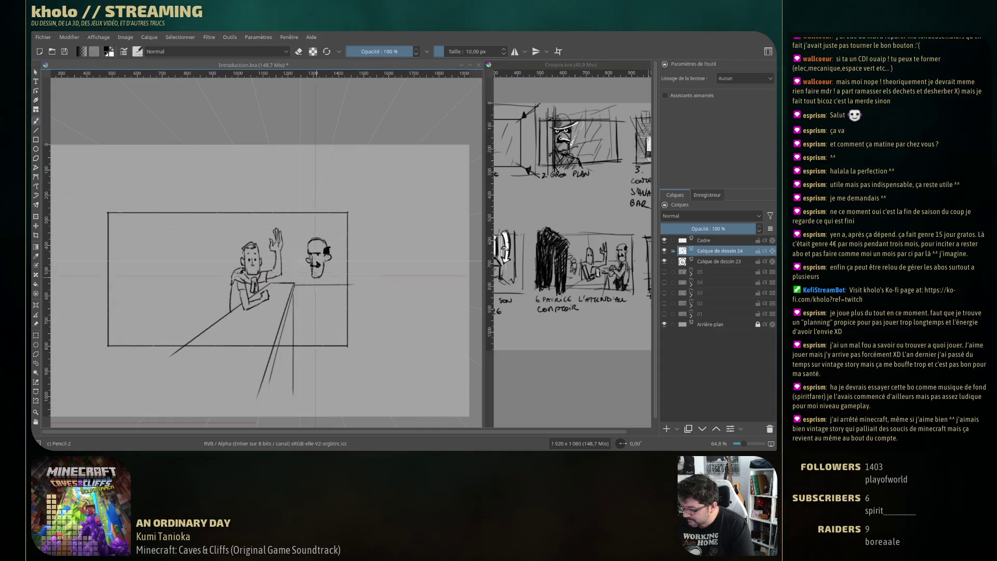
key("e")
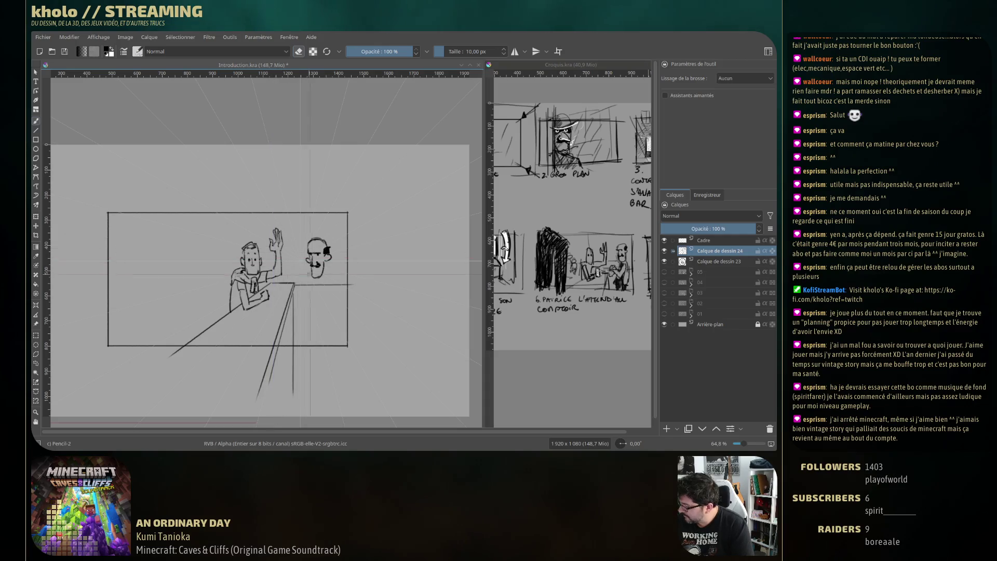
key("e")
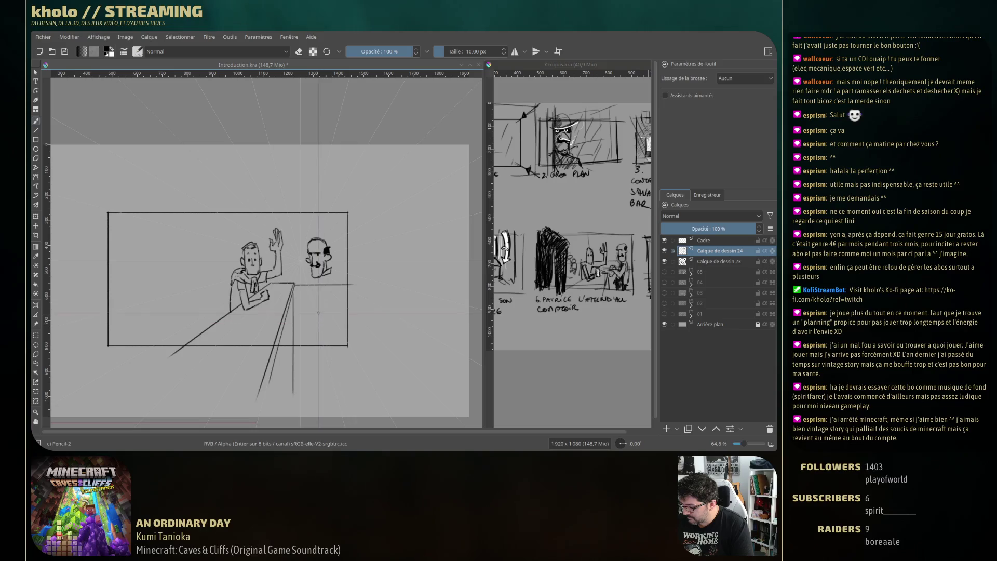
mouse_move(327, 279)
left_mouse_down()
mouse_move(334, 305)
mouse_move(312, 333)
left_mouse_up()
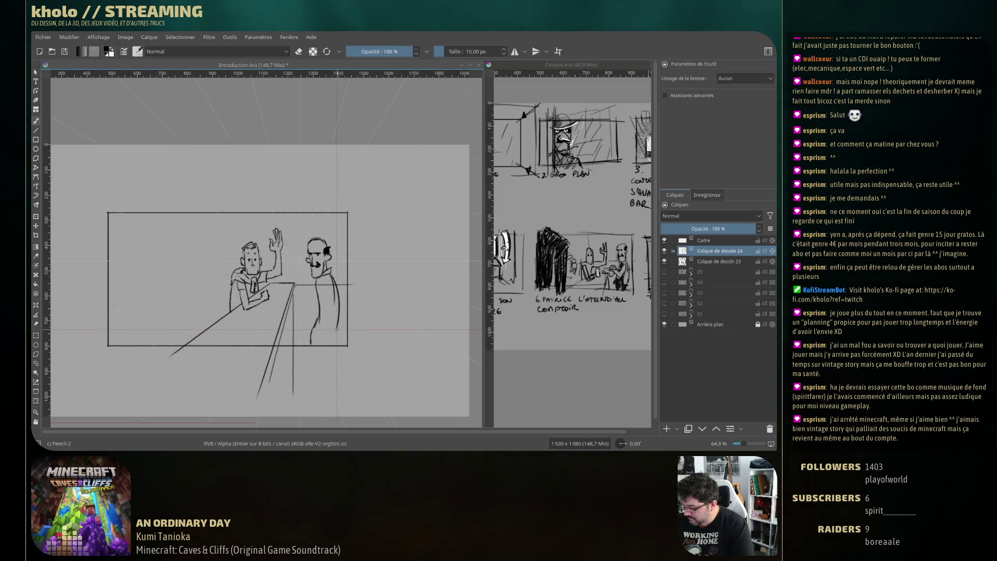
Draw the bartender's bow tie and hatch dark shading on his coat
key("e")
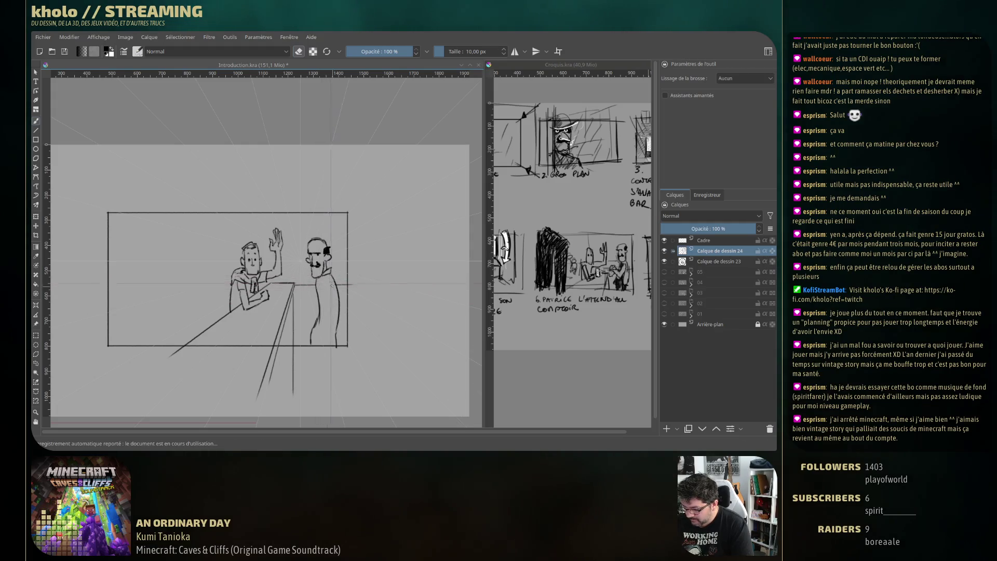
key("e")
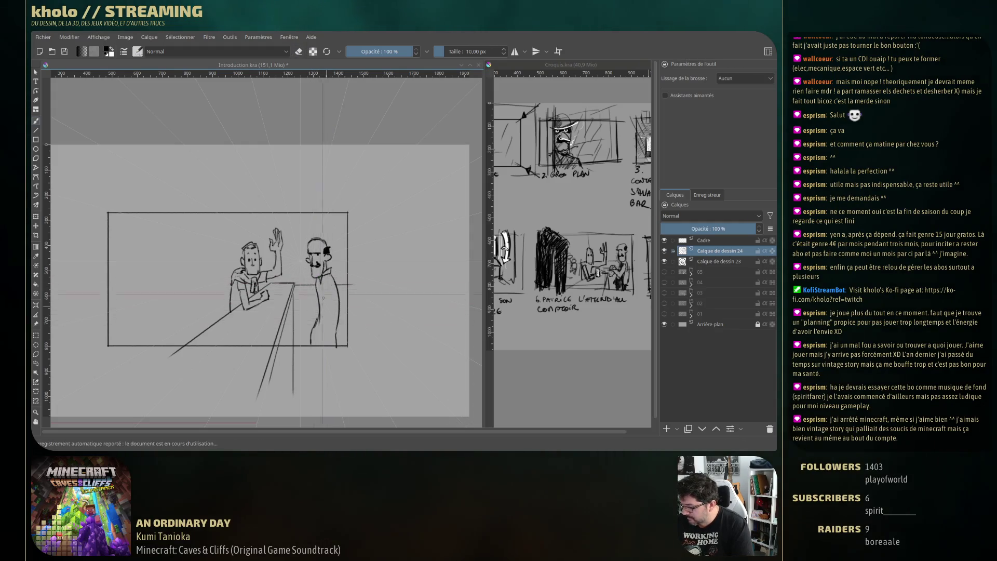
left_click_drag(315, 281, 311, 283)
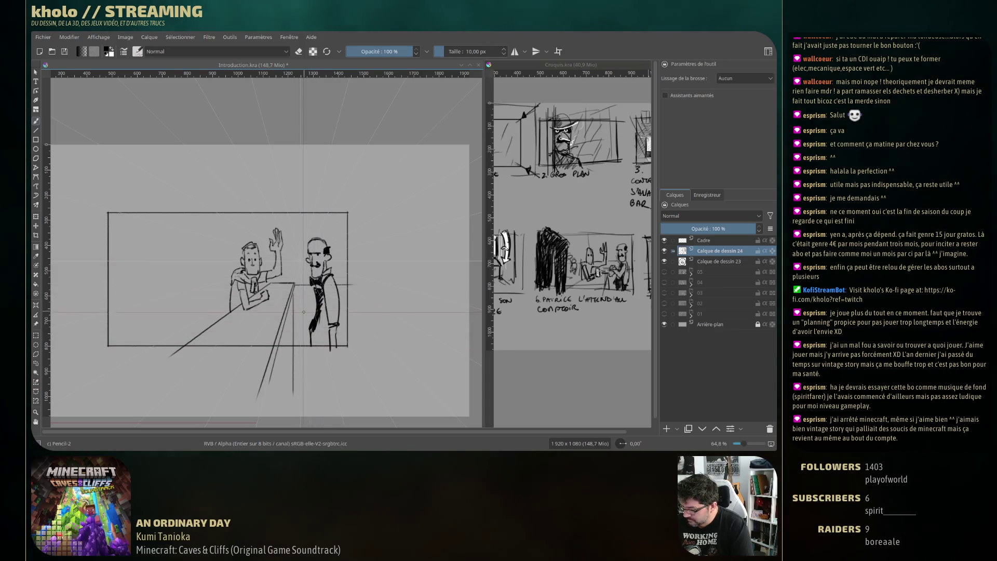
left_click_drag(301, 311, 304, 323)
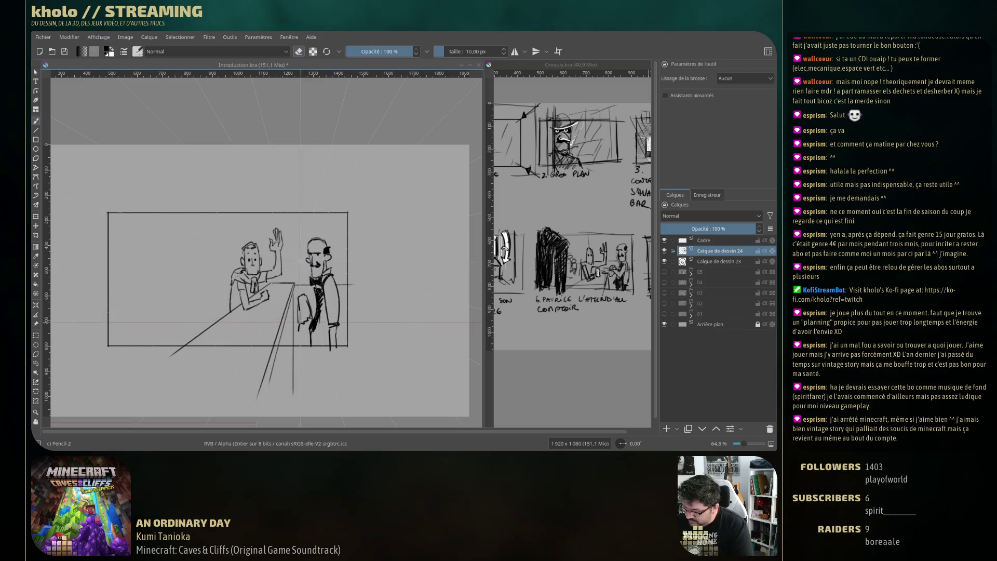
key("e")
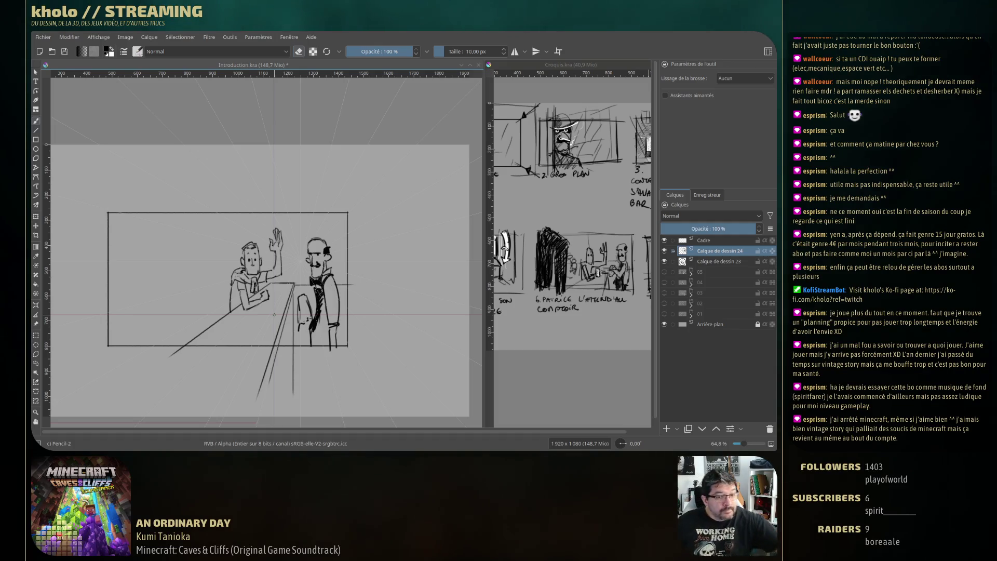
left_click_drag(311, 288, 313, 330)
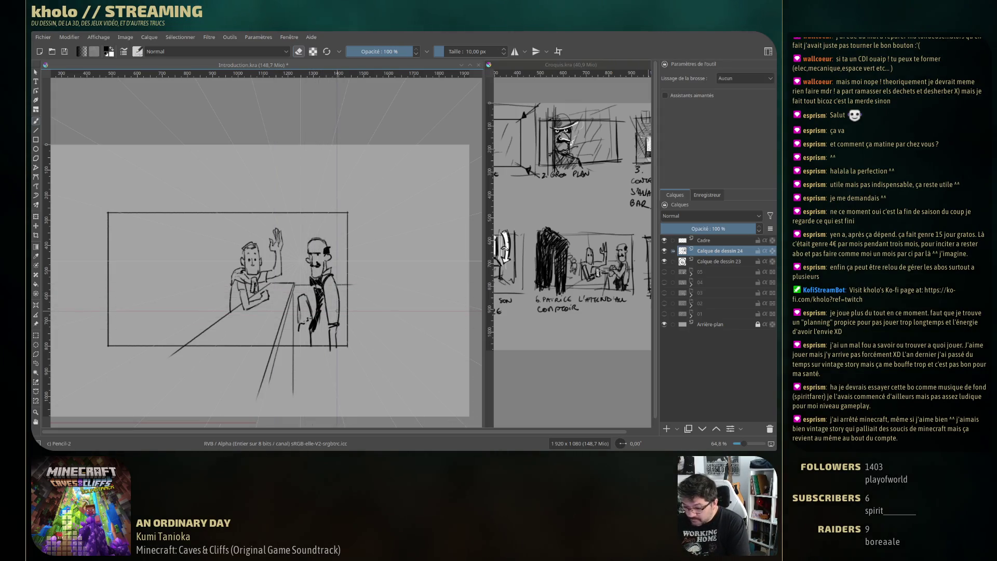
Refine the bartender's arm with pencil marks and erase stray strokes
key("e")
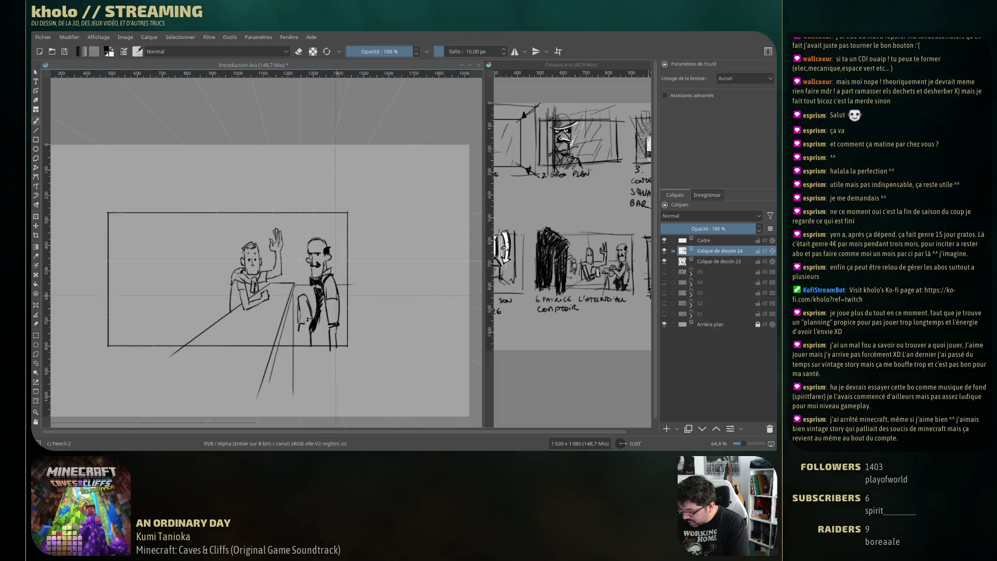
left_click_drag(312, 304, 314, 323)
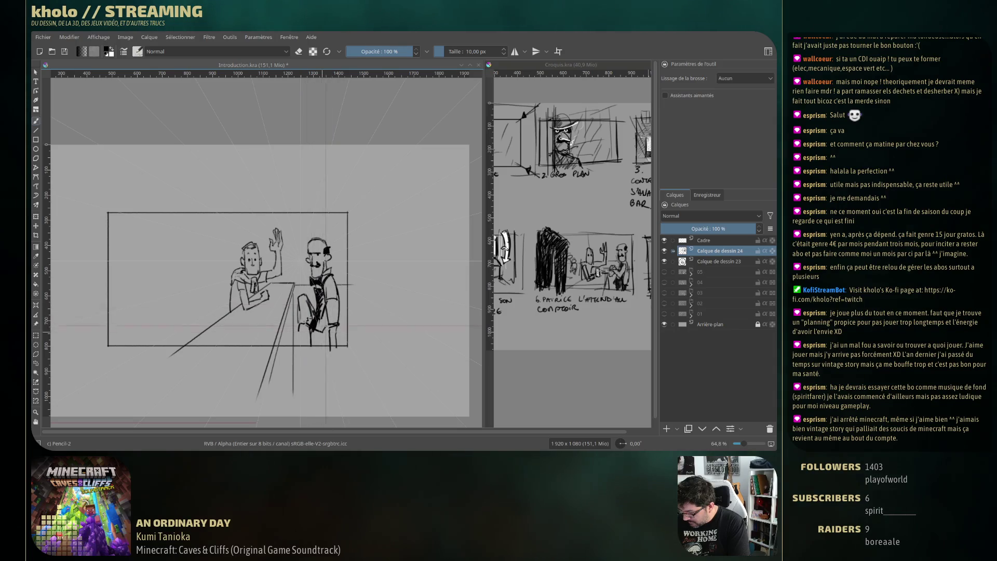
left_click_drag(326, 328, 334, 307)
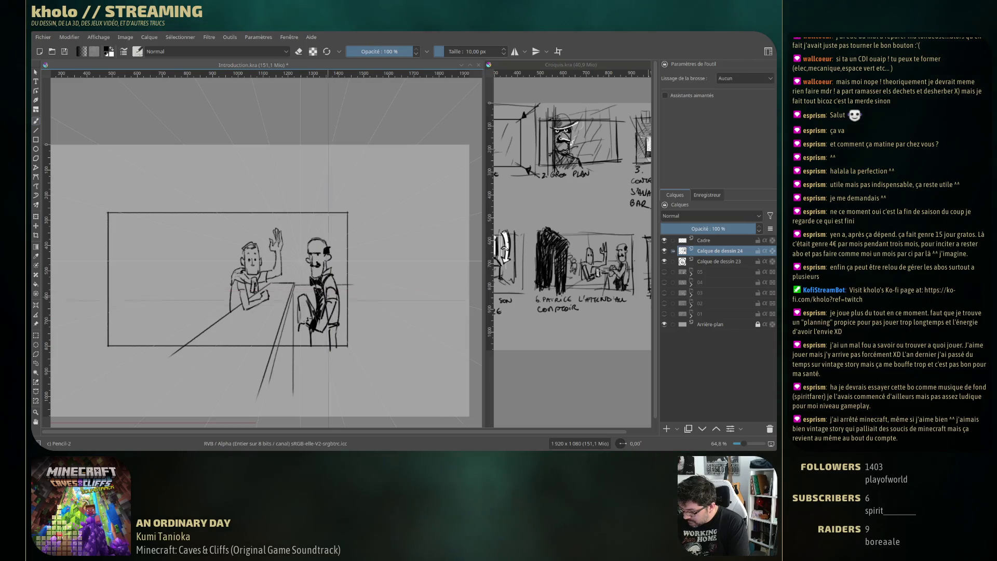
key("e")
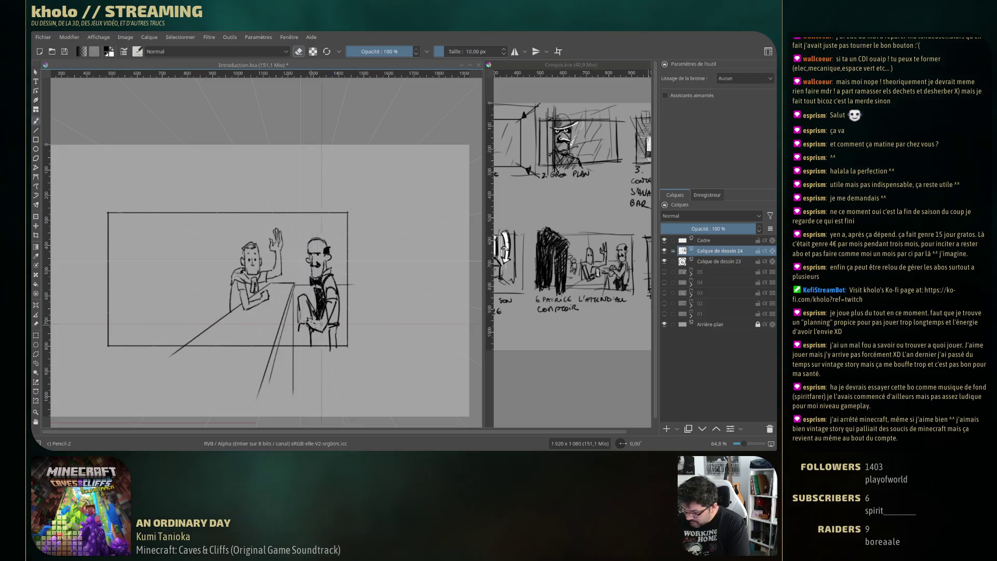
key("e")
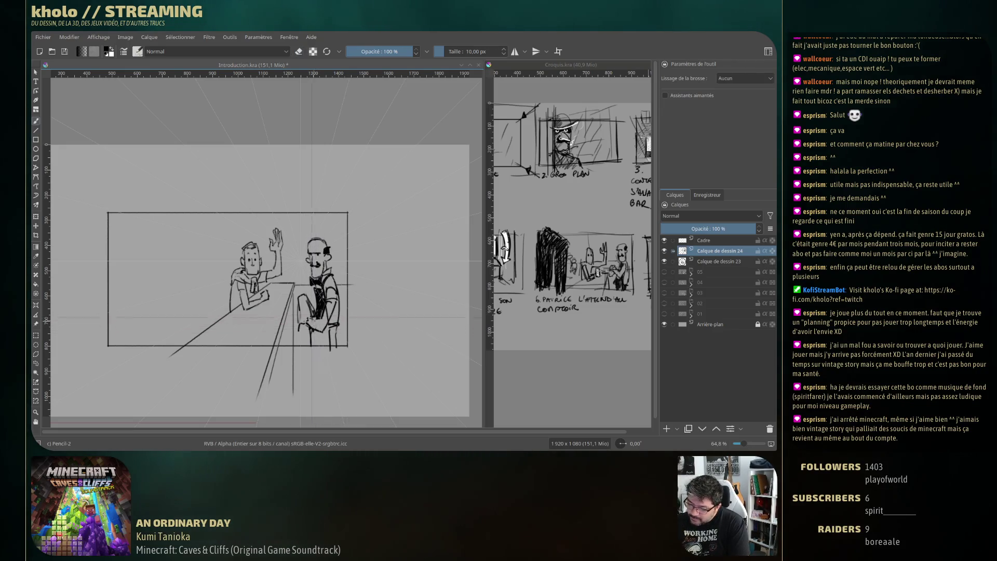
key("e")
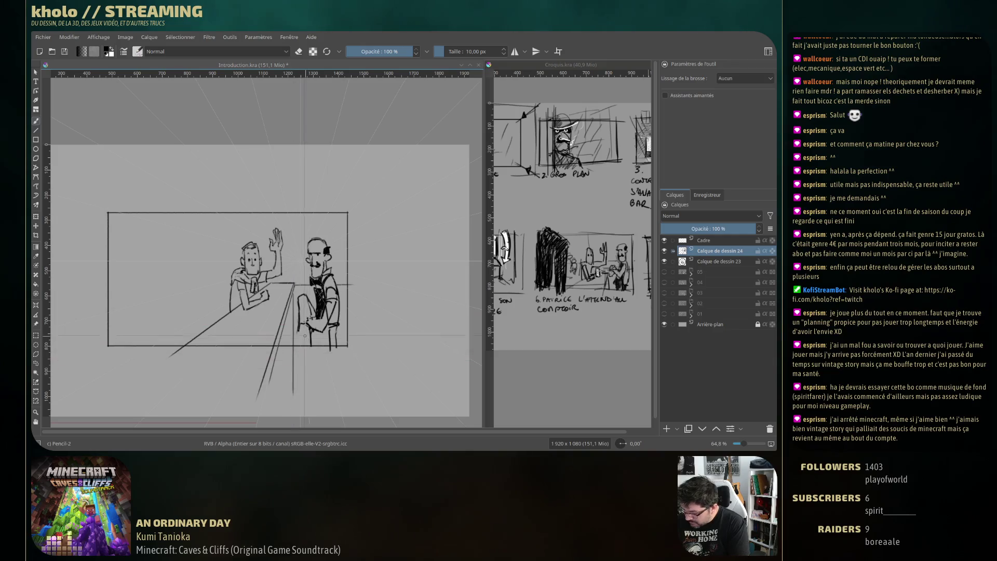
key("e")
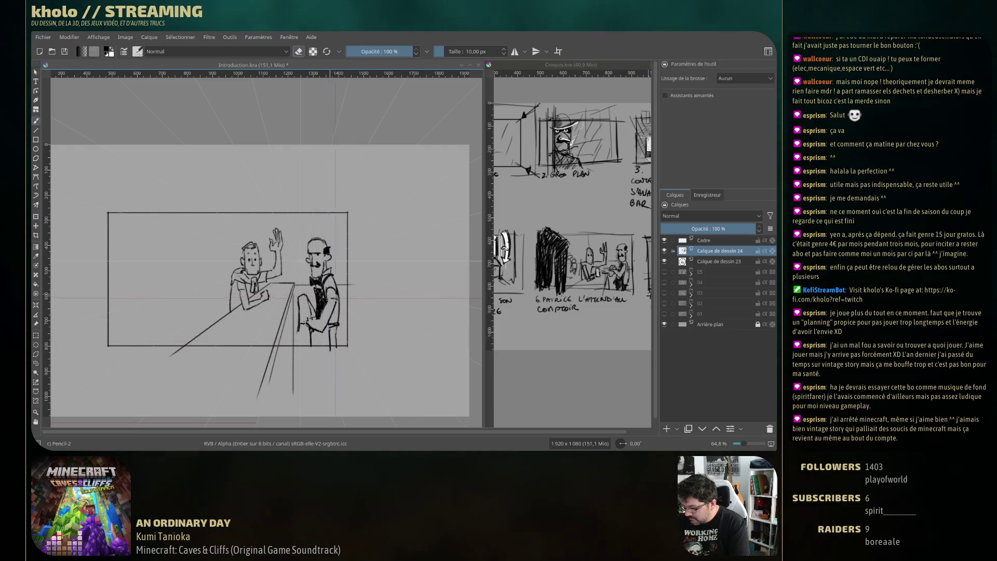
key("e")
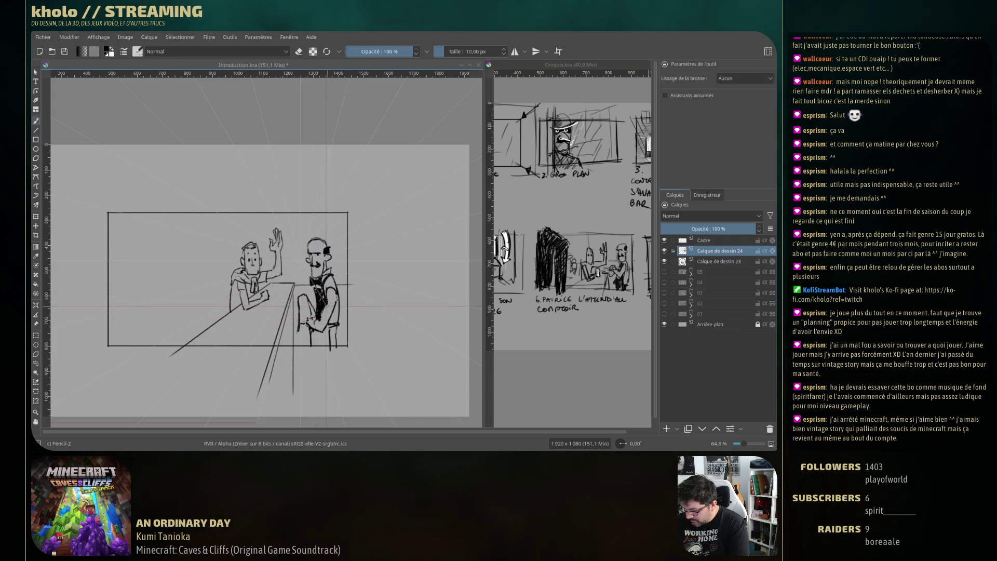
key("e")
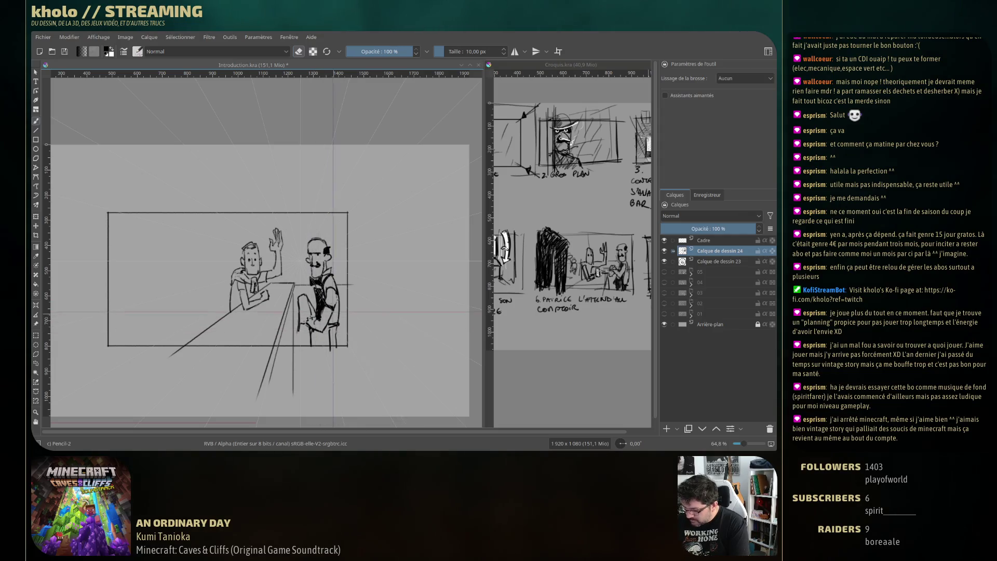
left_click_drag(328, 288, 319, 308)
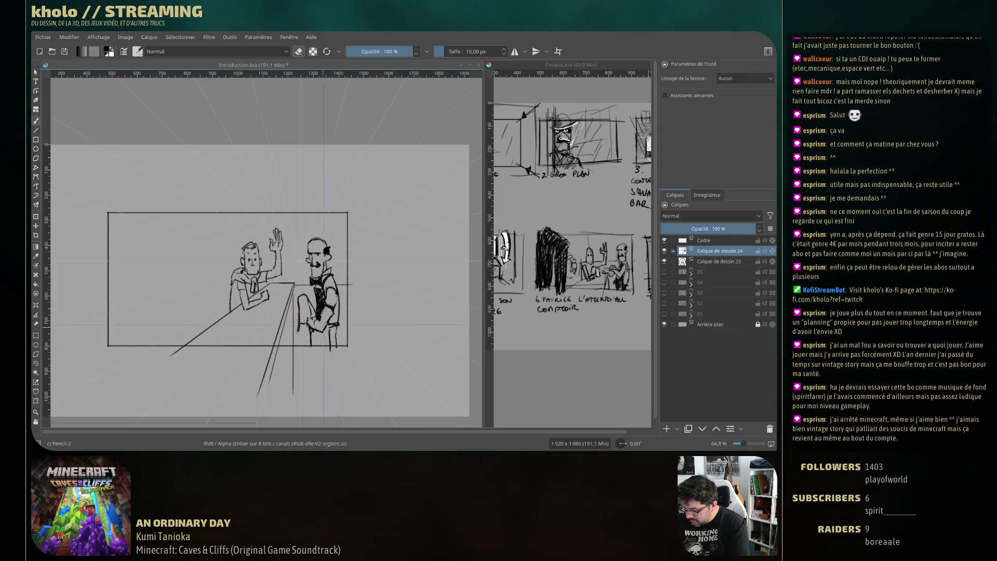
Shade the bartender's lower body dark and turn assistant snapping back on
key("e")
key("e")
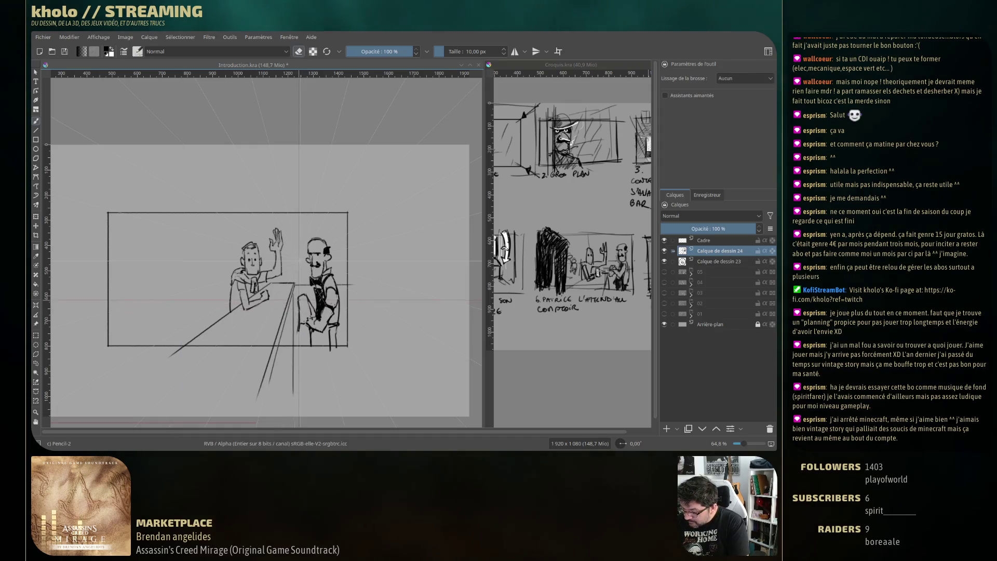
key("e")
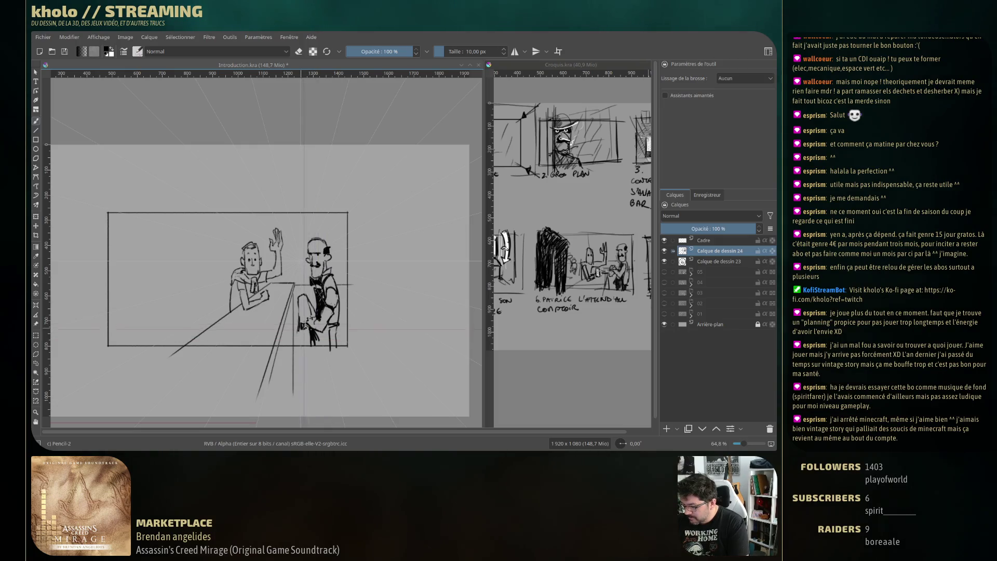
mouse_move(313, 344)
left_mouse_down()
mouse_move(331, 325)
mouse_move(317, 336)
left_mouse_up()
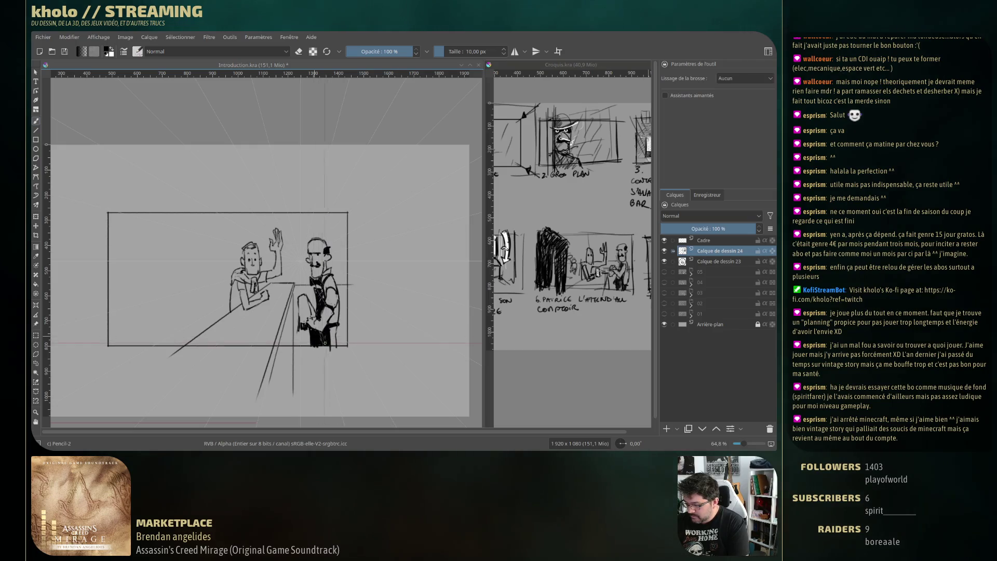
key("e")
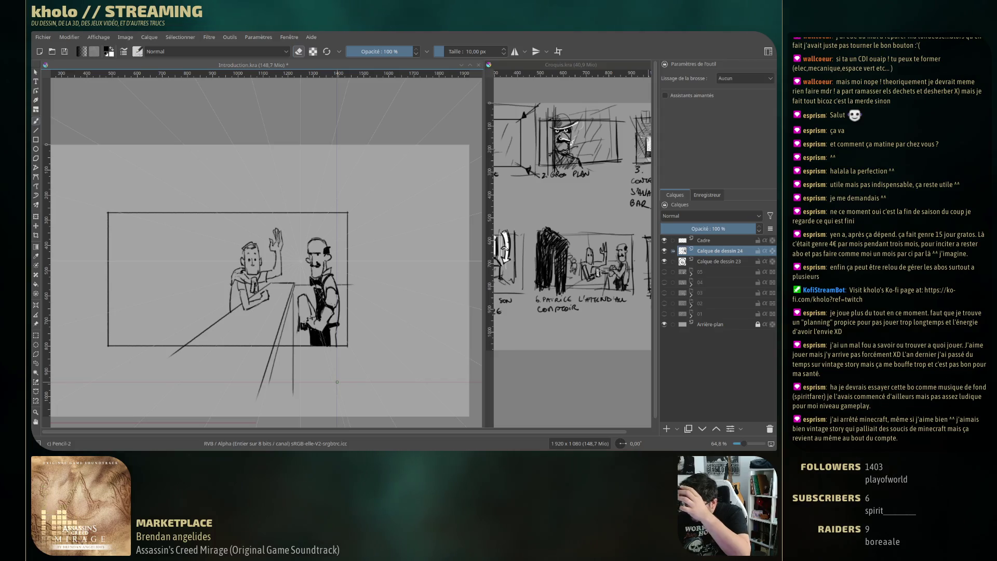
key("ctrl+shift+l")
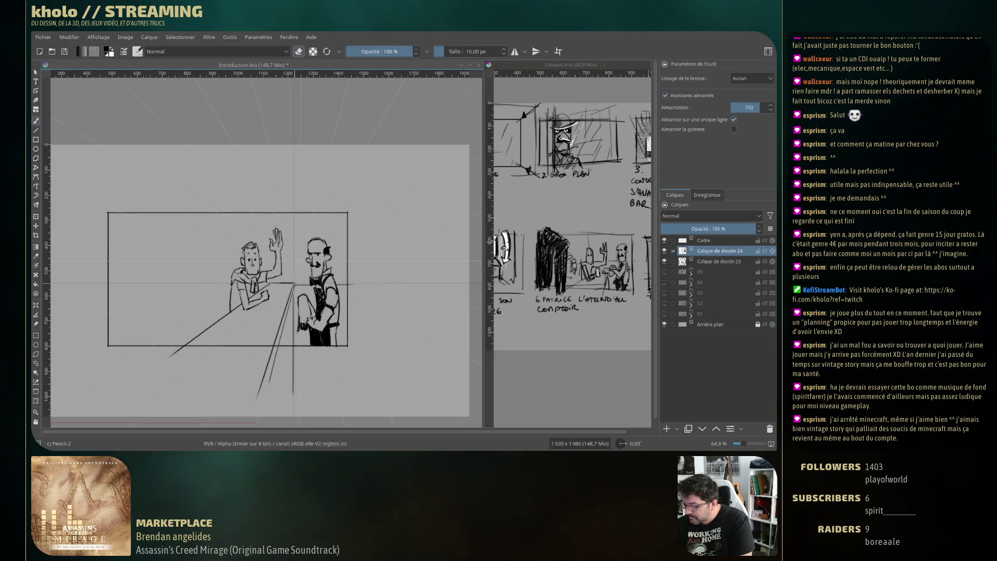
key("e")
left_click_drag(293, 283, 310, 283)
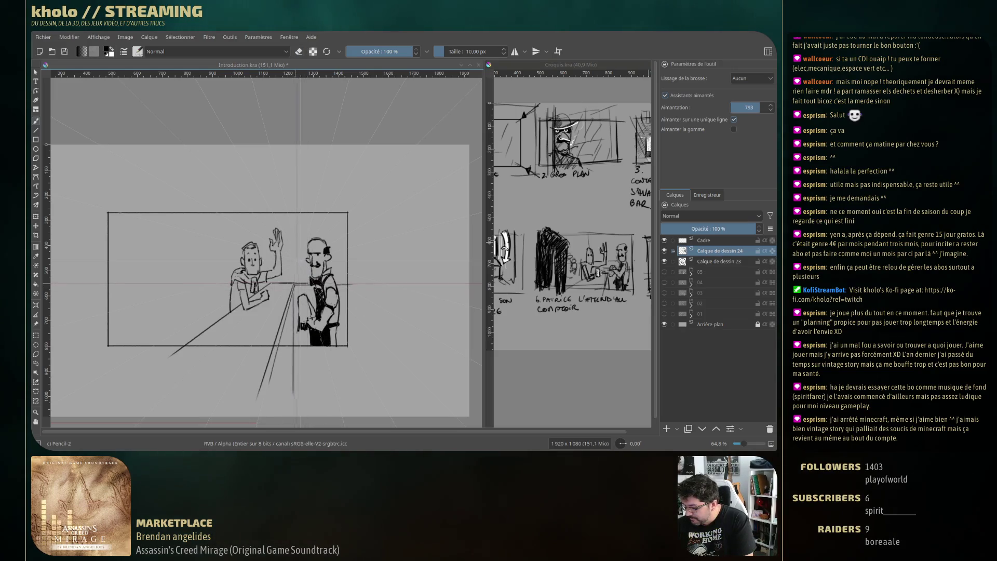
key("ctrl+z")
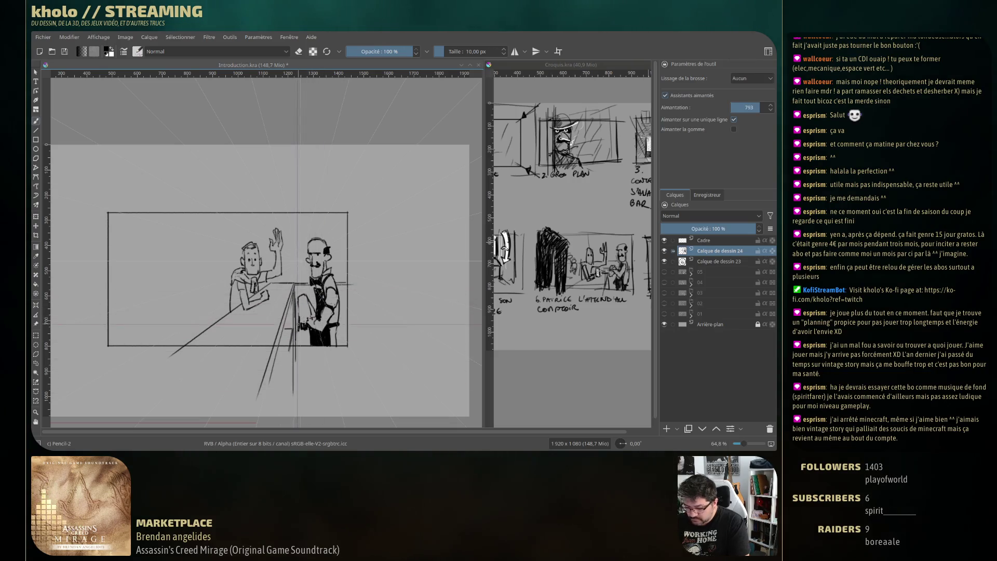
left_click_drag(303, 304, 305, 326)
key("ctrl+z")
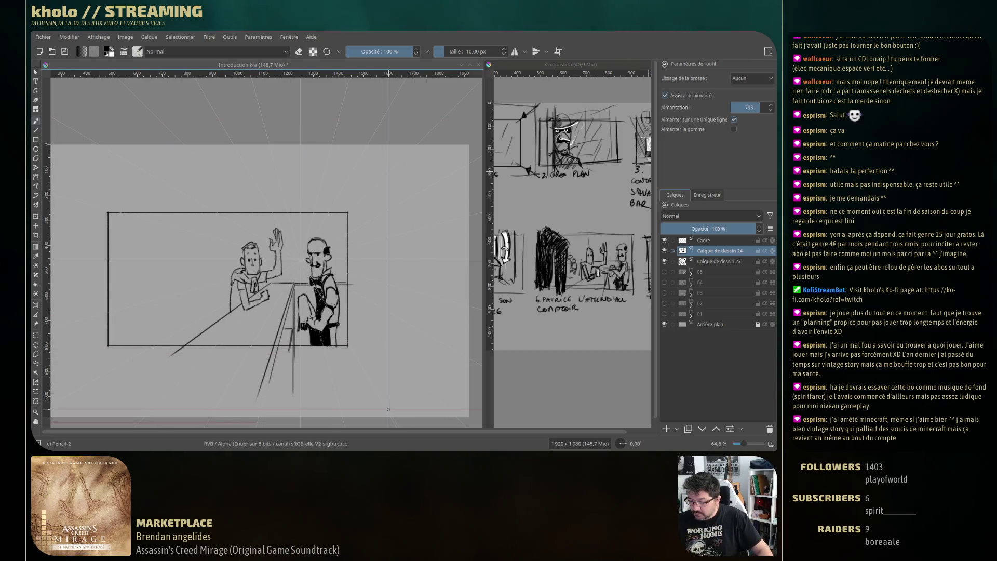
left_click(35, 336)
Select and delete the area beneath the panel frame, then return to the freehand brush unsnapped
left_click_drag(86, 322, 377, 450)
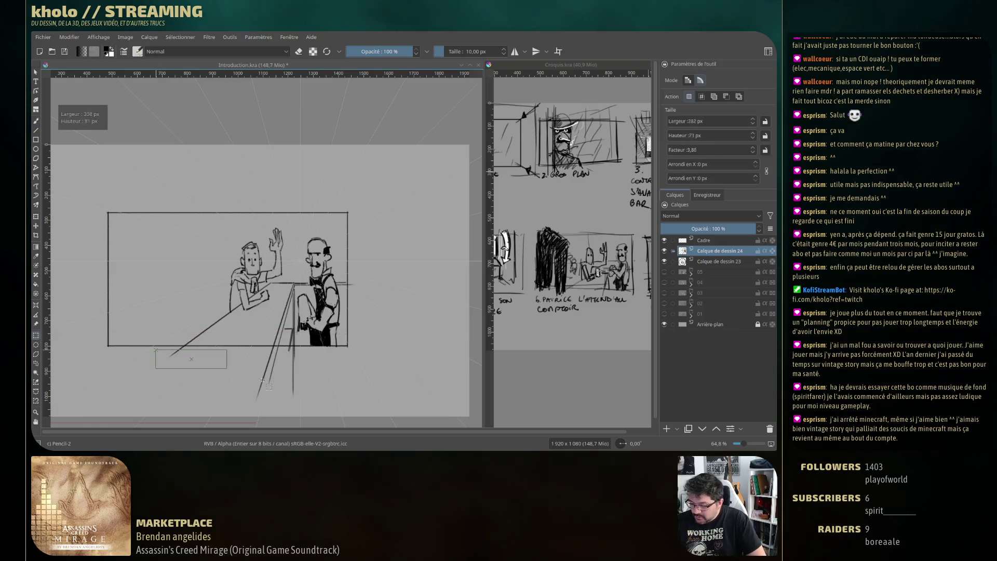
key("Delete")
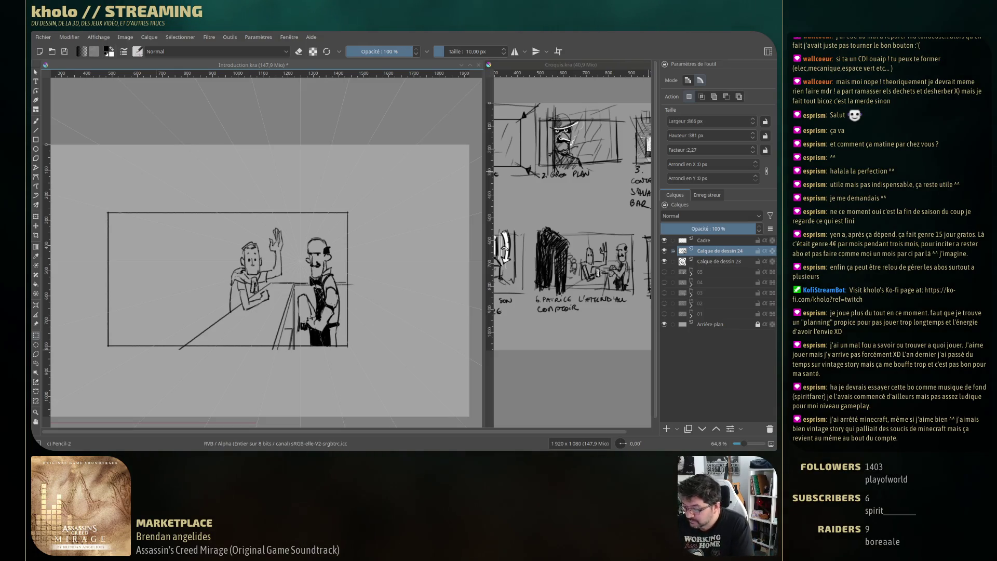
left_click(35, 122)
left_click(697, 96)
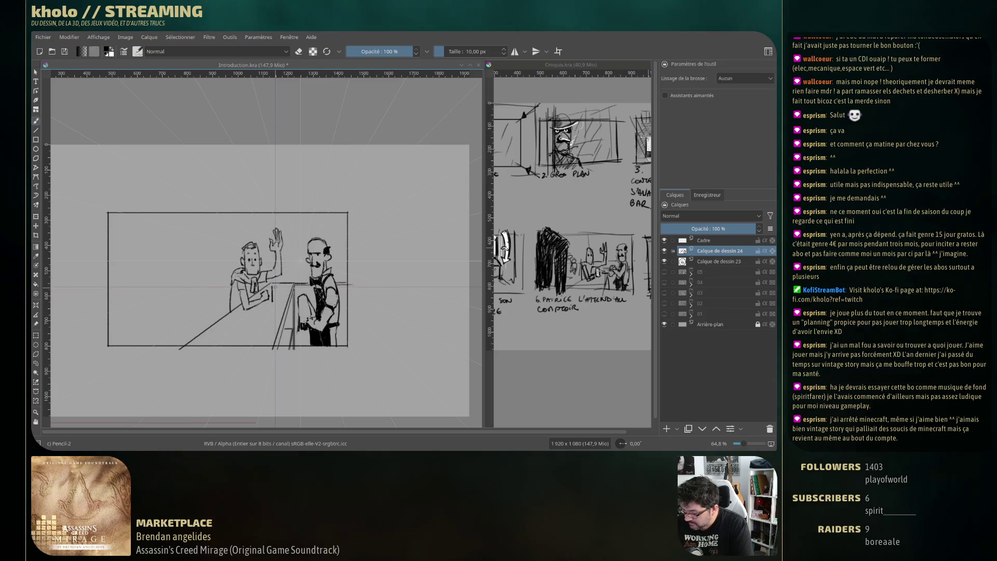
Add a cup on the counter, then snap the table edge and window's top and left sides
left_click_drag(279, 285, 280, 297)
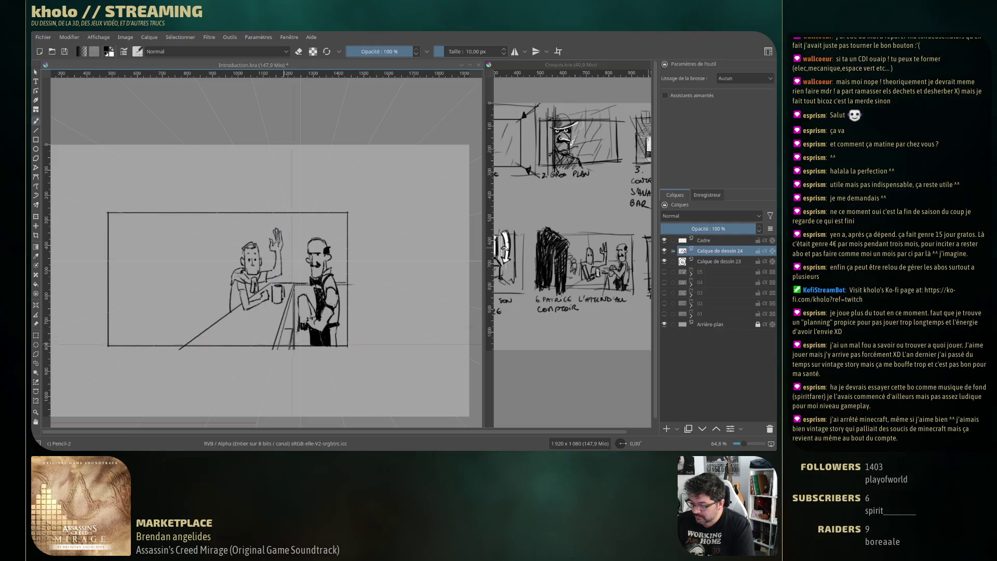
key("ctrl+shift+l")
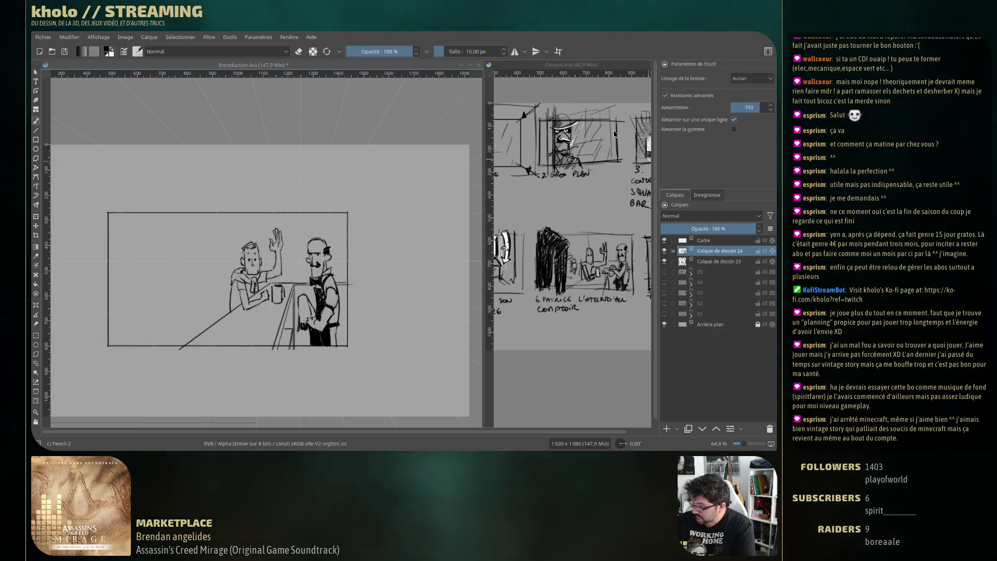
left_click_drag(231, 313, 110, 315)
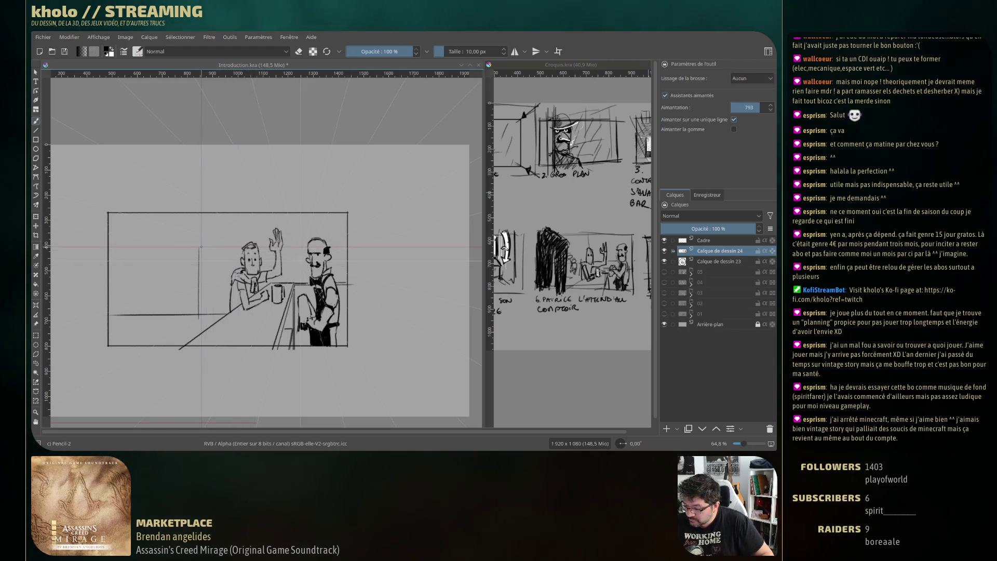
left_click_drag(201, 247, 234, 247)
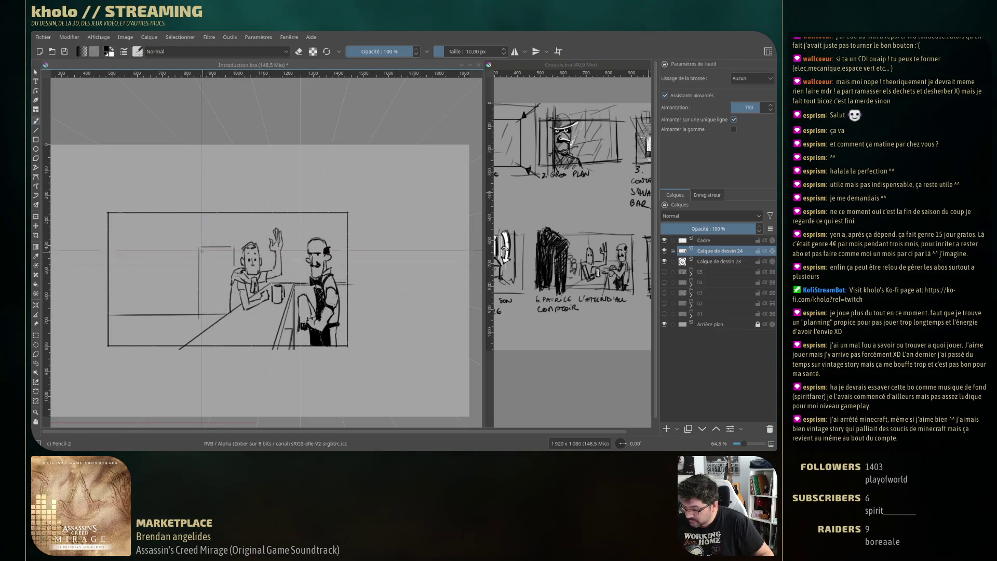
left_click_drag(200, 300, 200, 248)
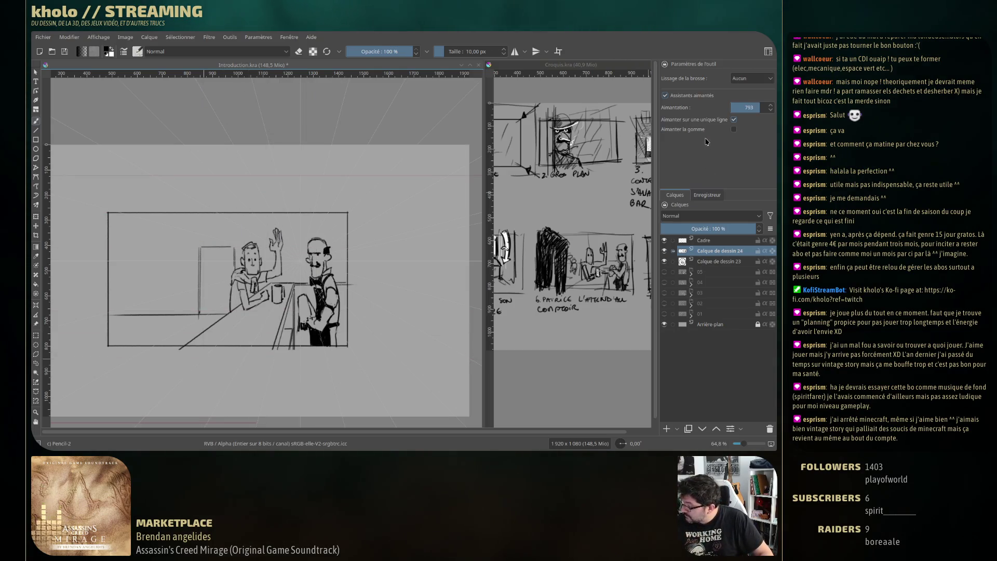
left_click(664, 95)
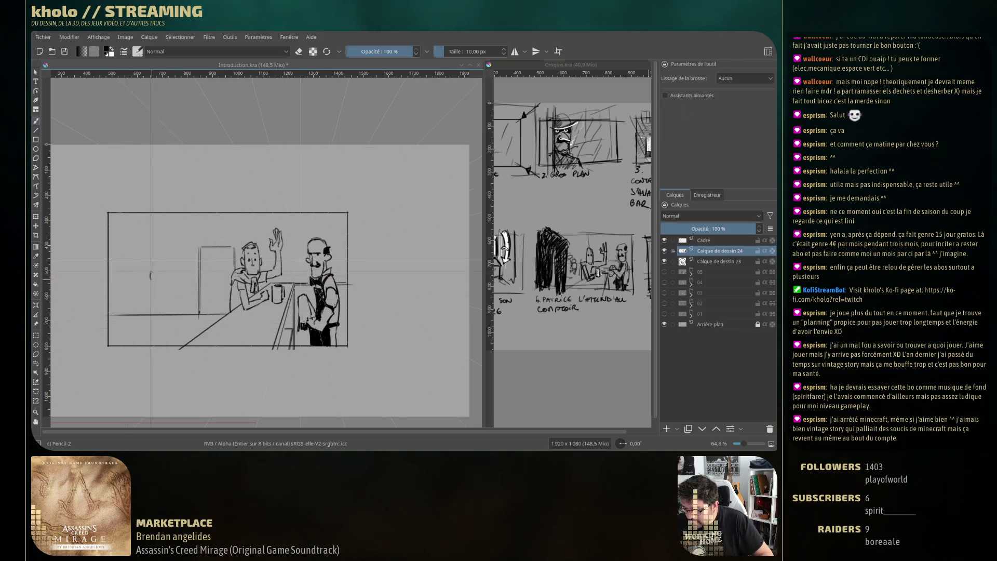
Sketch a rounded background figure and the snapped tabletop beneath, plus a line near the raised hand
mouse_move(150, 280)
left_mouse_down()
mouse_move(183, 279)
mouse_move(188, 297)
left_mouse_up()
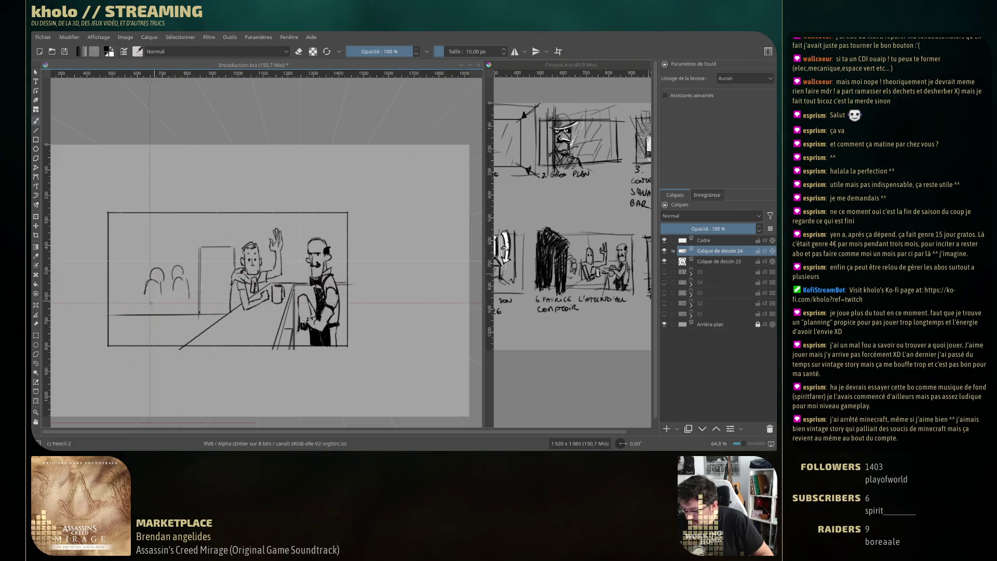
key("ctrl+shift+l")
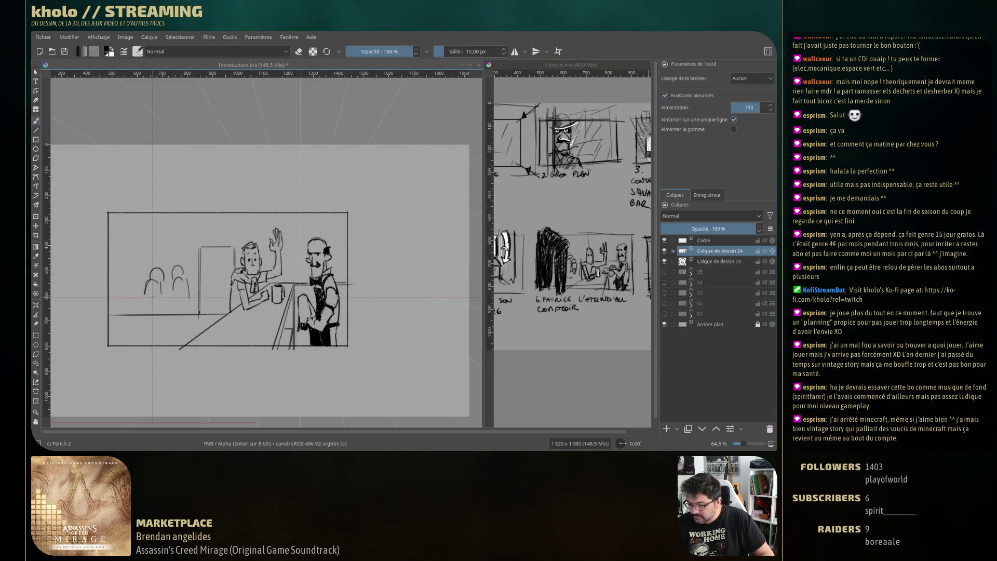
mouse_move(135, 301)
left_mouse_down()
mouse_move(176, 299)
mouse_move(134, 307)
mouse_move(134, 327)
mouse_move(159, 327)
left_mouse_up()
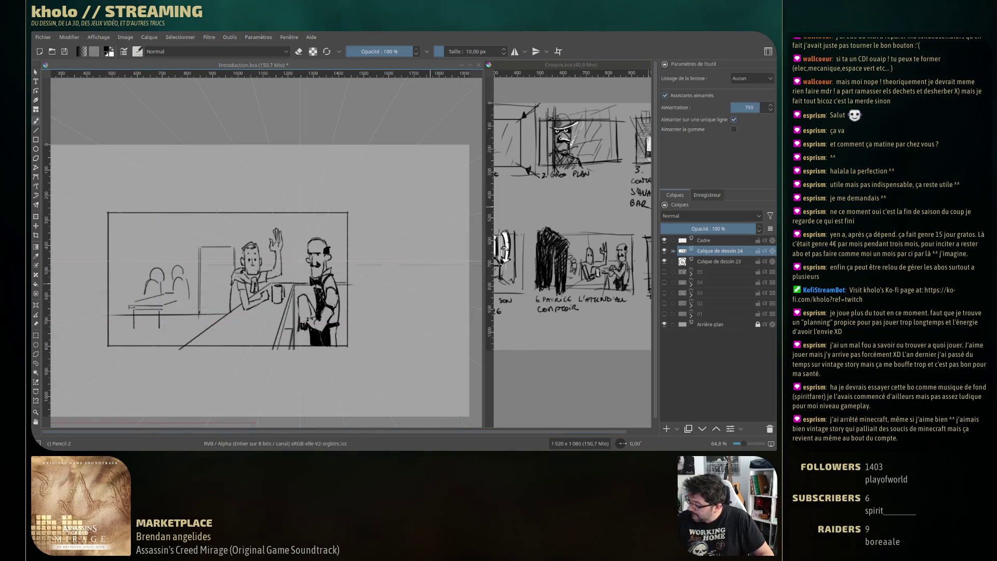
key("ctrl+shift+l")
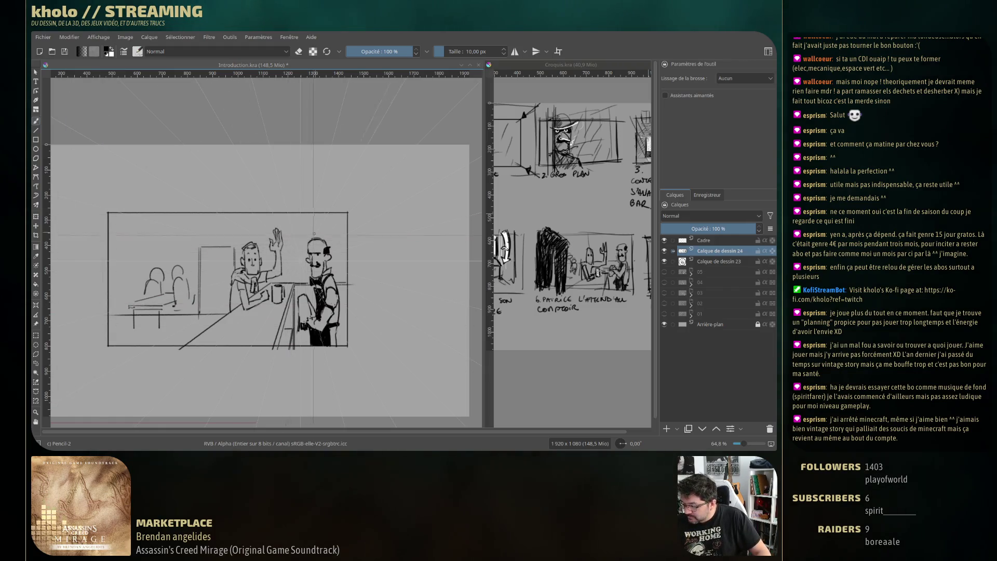
left_click(698, 95)
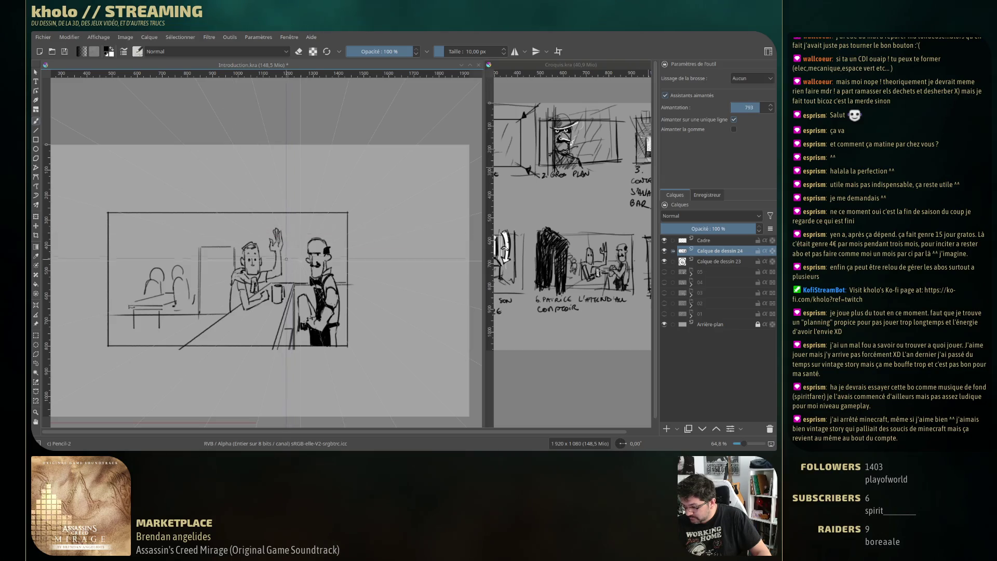
left_click_drag(267, 247, 280, 229)
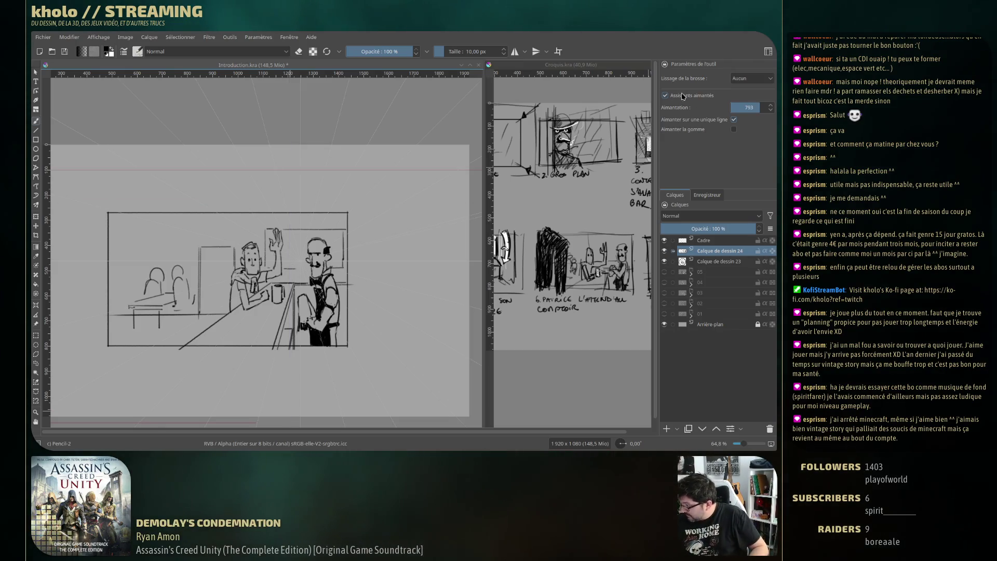
Turn off guide snapping, sketch a curve at the upper left, then undo the stray strokes
left_click(665, 95)
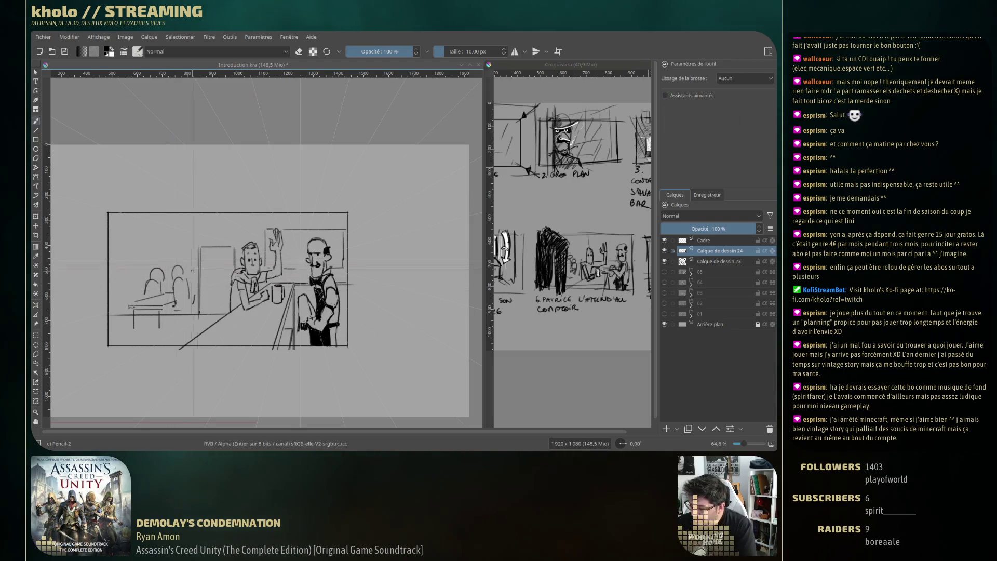
mouse_move(123, 210)
left_mouse_down()
mouse_move(182, 239)
mouse_move(194, 304)
left_mouse_up()
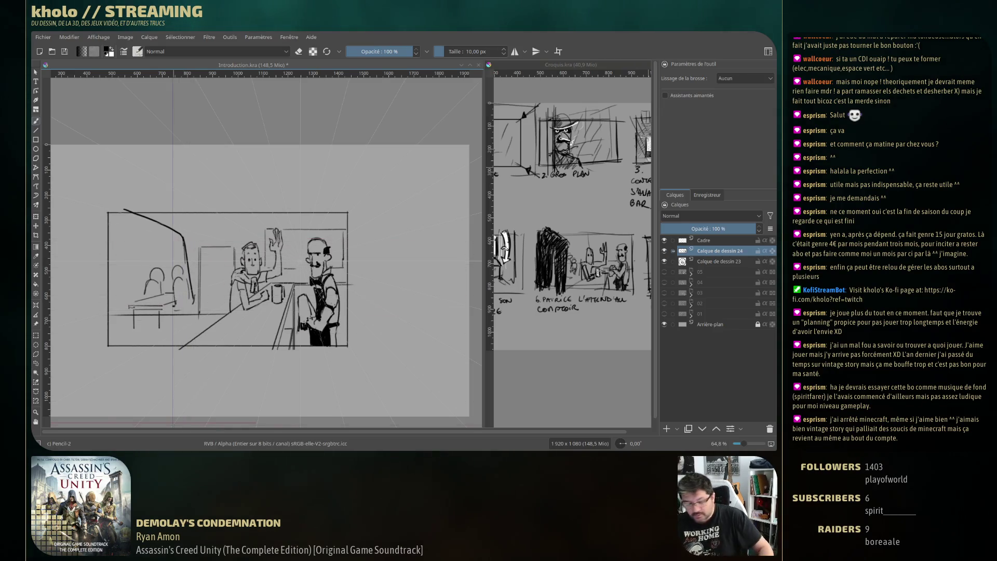
key("ctrl+z")
key("ctrl+z")
key("ctrl+z")
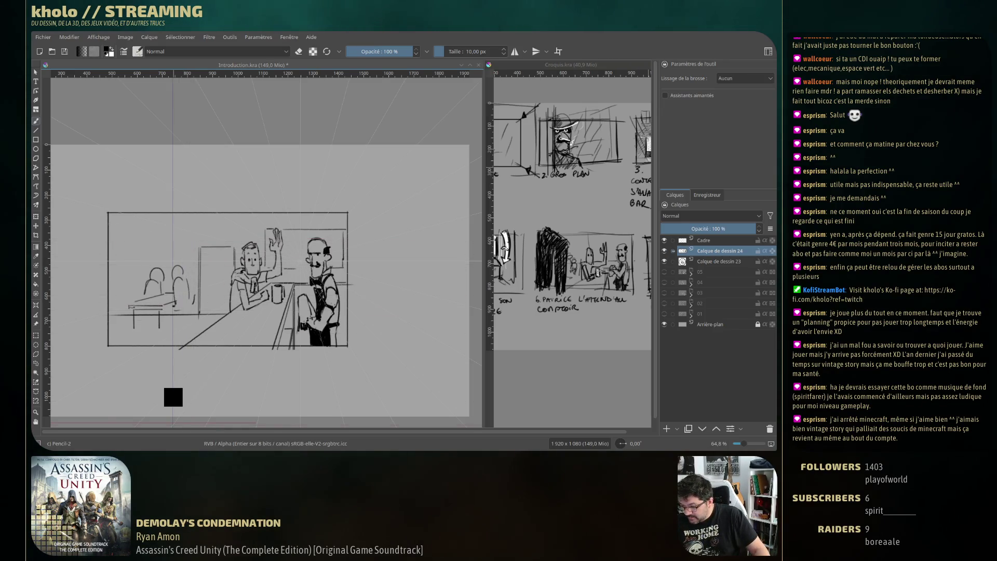
Lasso-copy the background figures and table to a new layer, shift them about 55 px right, and merge down
key("ctrl+r")
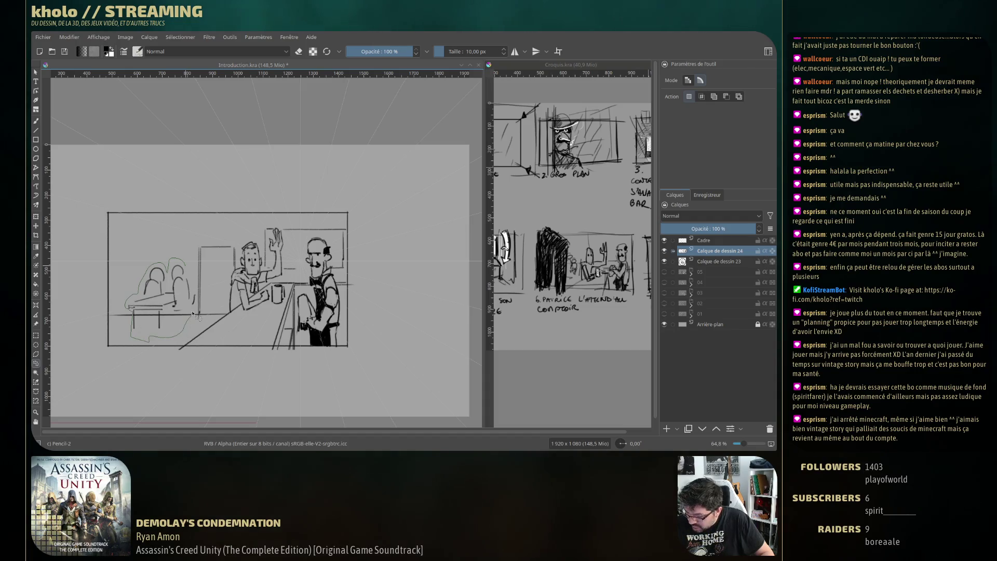
left_click_drag(190, 276, 186, 267)
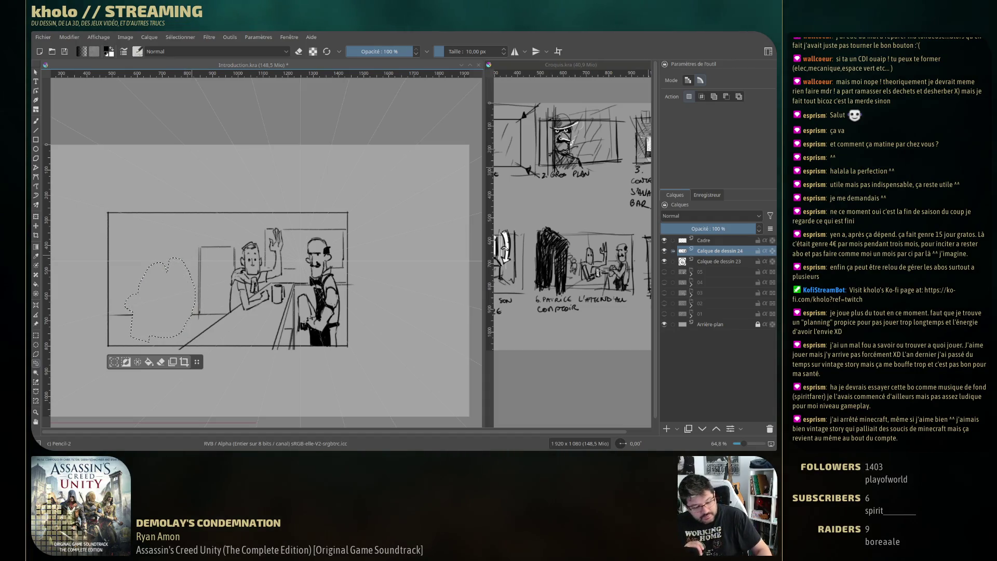
key("ctrl+v")
key("t")
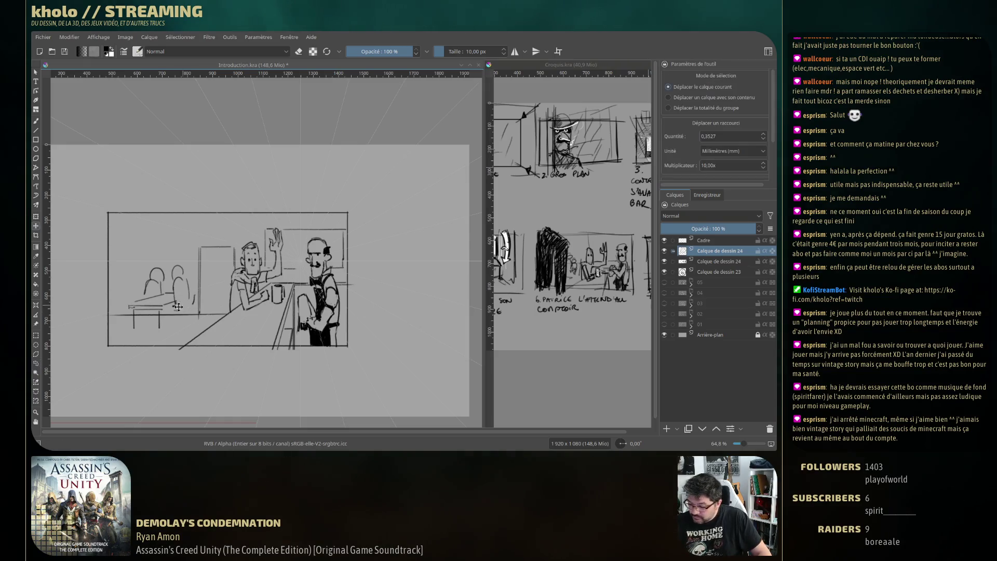
left_click_drag(167, 306, 199, 307)
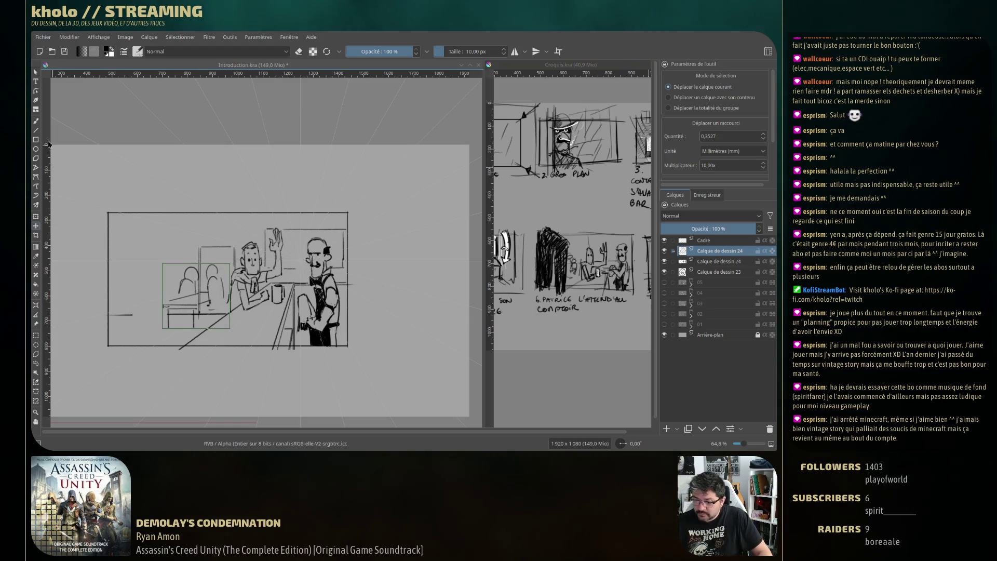
key("b")
key("ctrl+e")
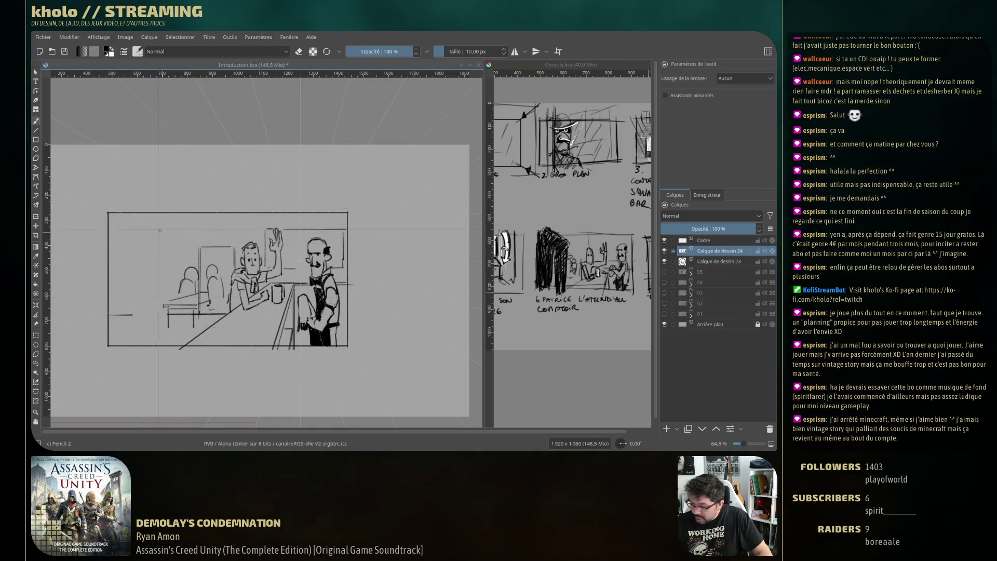
Draw the foreground figure's head, shoulder and body contours down the frame's left edge
mouse_move(115, 206)
left_mouse_down()
mouse_move(166, 233)
mouse_move(165, 263)
left_mouse_up()
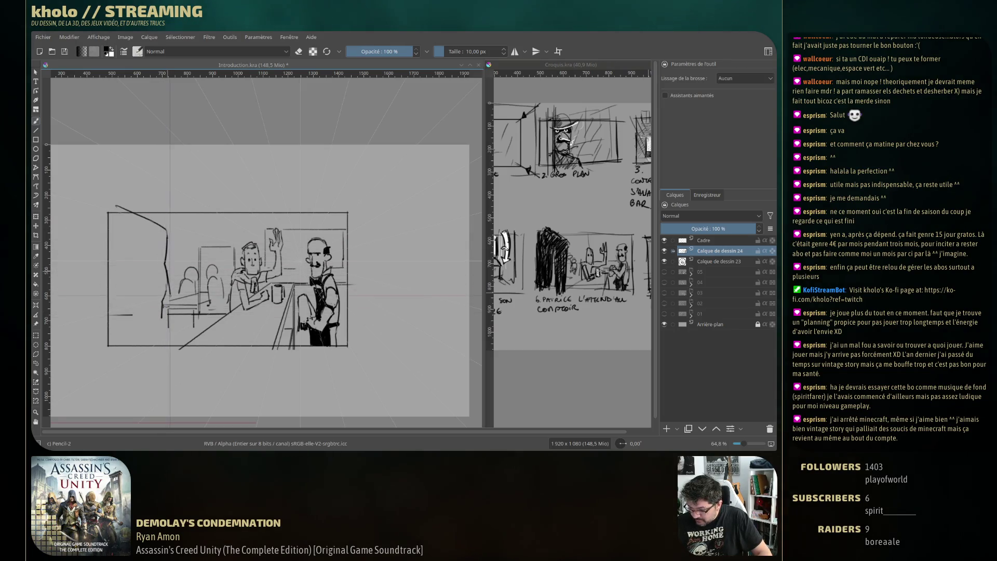
left_click_drag(166, 270, 169, 297)
left_click_drag(134, 260, 133, 309)
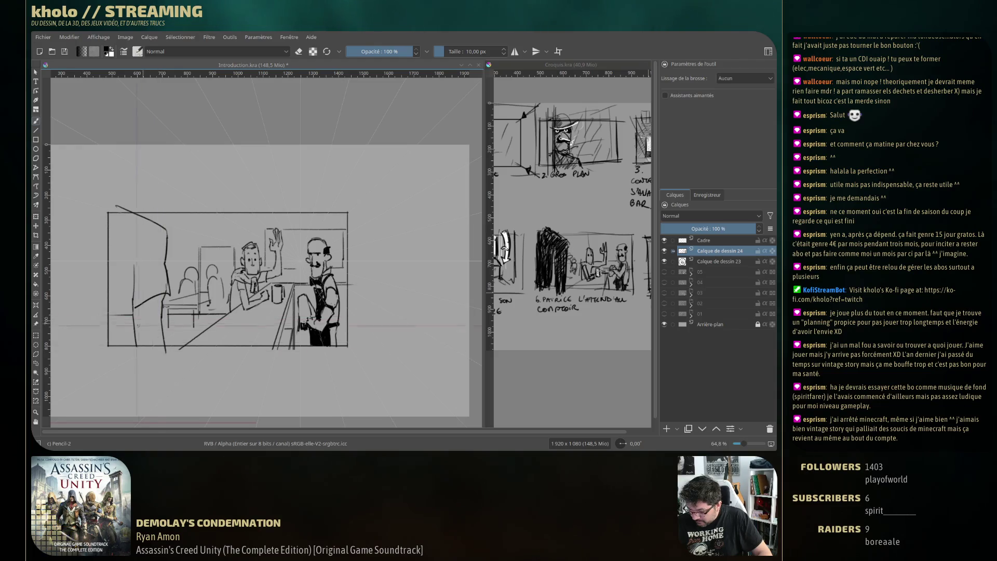
left_click_drag(134, 318, 129, 358)
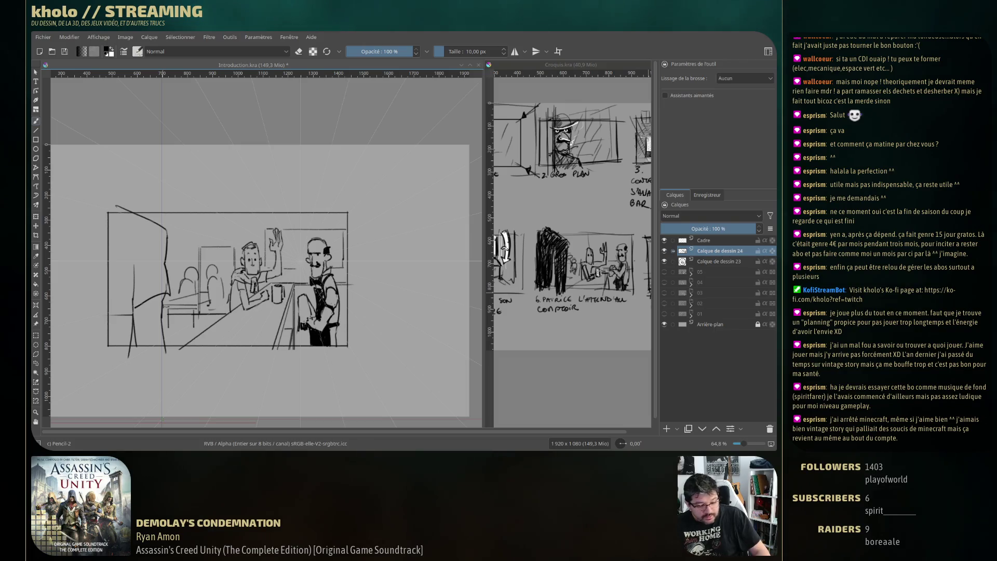
right_click(135, 251)
left_click(138, 52)
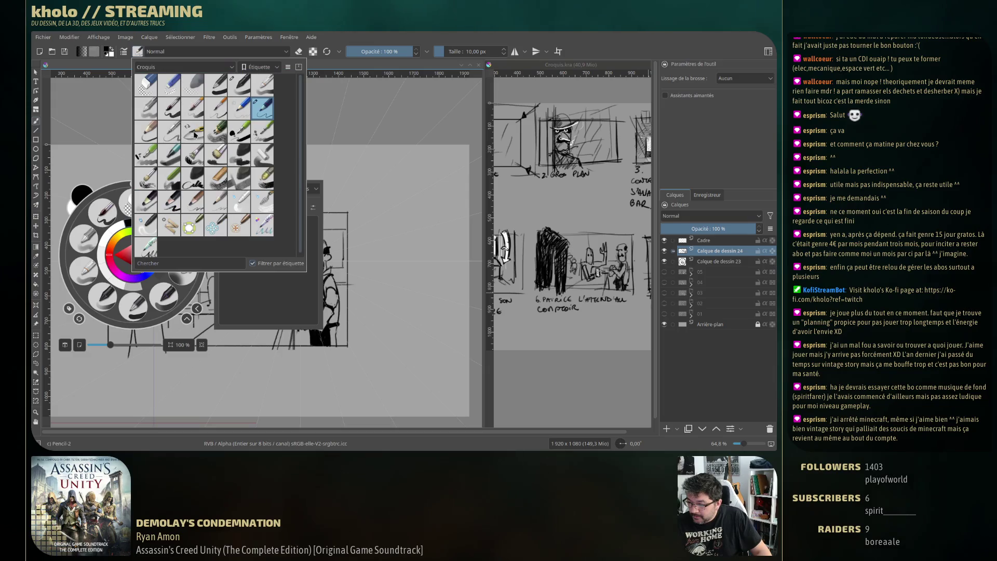
Test-paint a silhouette with a large Basic-2 Opacity brush, clear it, then add Calque de dessin 25 below the sketch
left_click(280, 189)
left_click(212, 219)
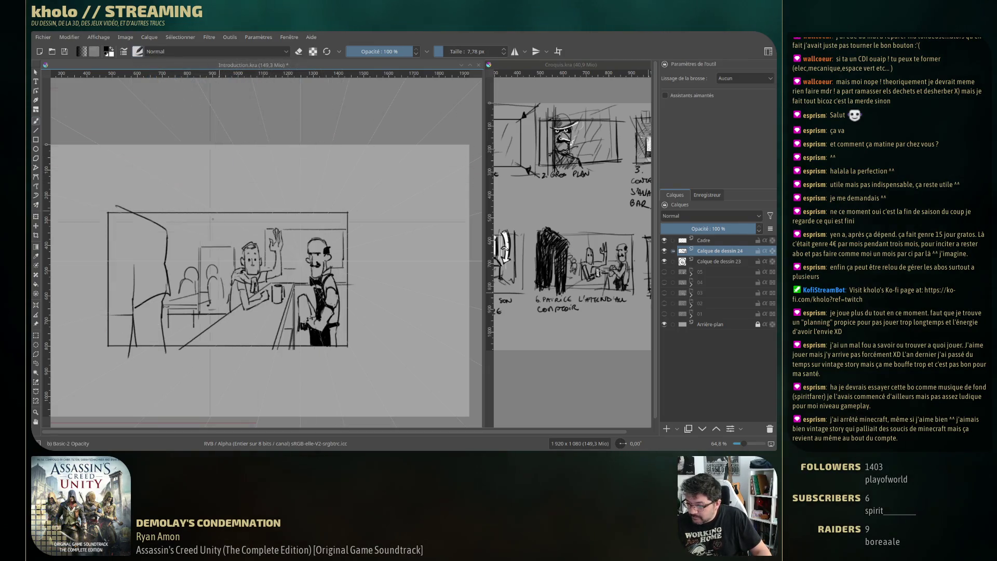
mouse_move(121, 241)
left_mouse_down()
mouse_move(119, 276)
mouse_move(119, 215)
mouse_move(118, 351)
mouse_move(126, 258)
mouse_move(122, 291)
mouse_move(140, 245)
mouse_move(148, 328)
mouse_move(138, 247)
mouse_move(117, 239)
mouse_move(130, 332)
mouse_move(135, 290)
mouse_move(120, 213)
mouse_move(155, 280)
left_mouse_up()
left_click_drag(125, 213, 119, 368)
key("Delete")
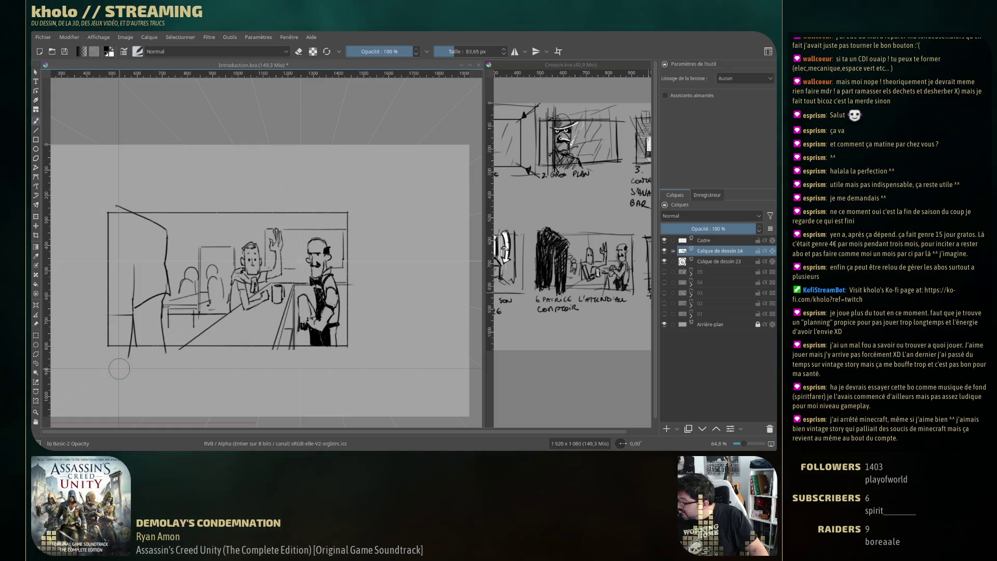
key("Insert")
key("ctrl+Page_Down")
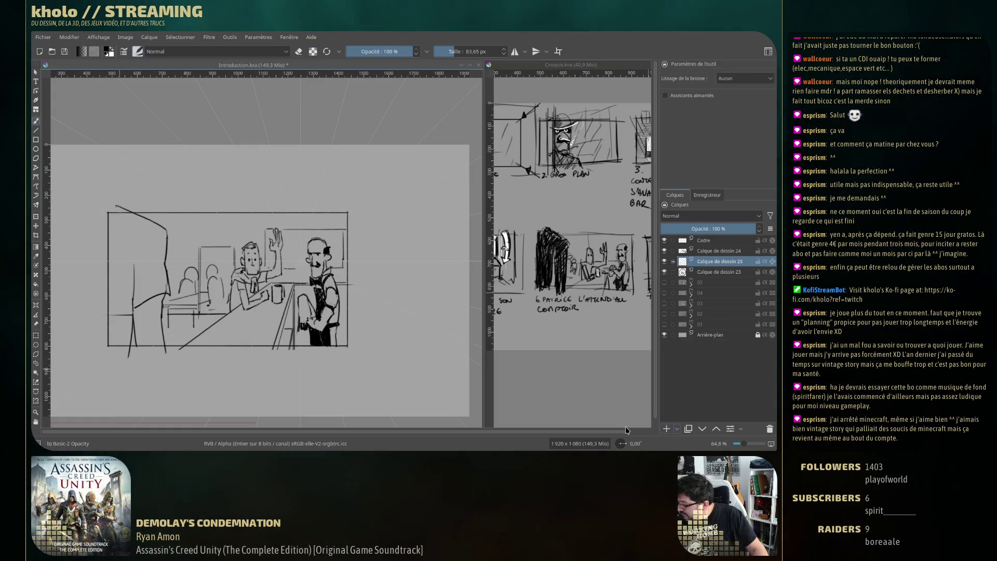
Block in the dark grey foreground silhouette from the top-left down the figure's body
right_click(165, 262)
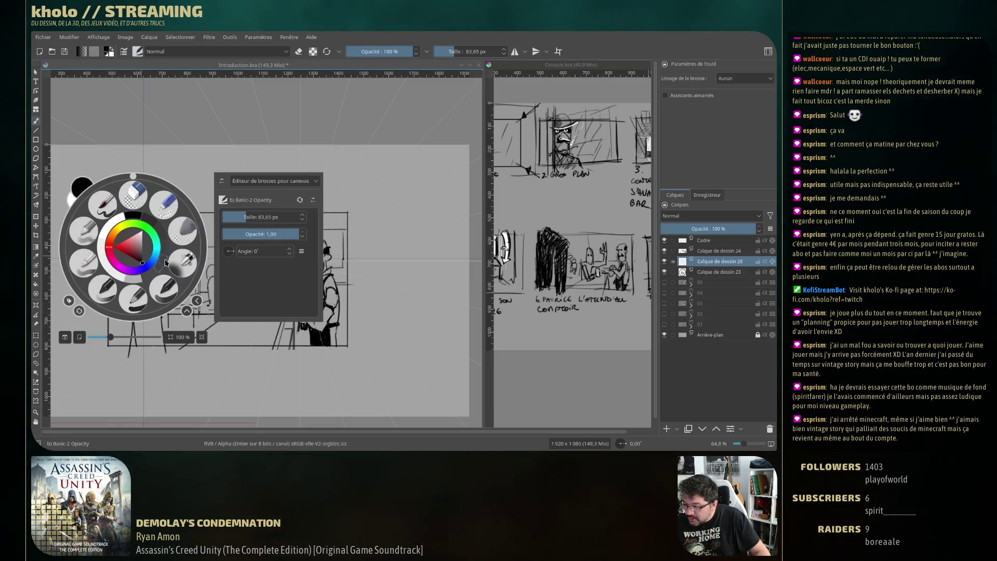
left_click(88, 353)
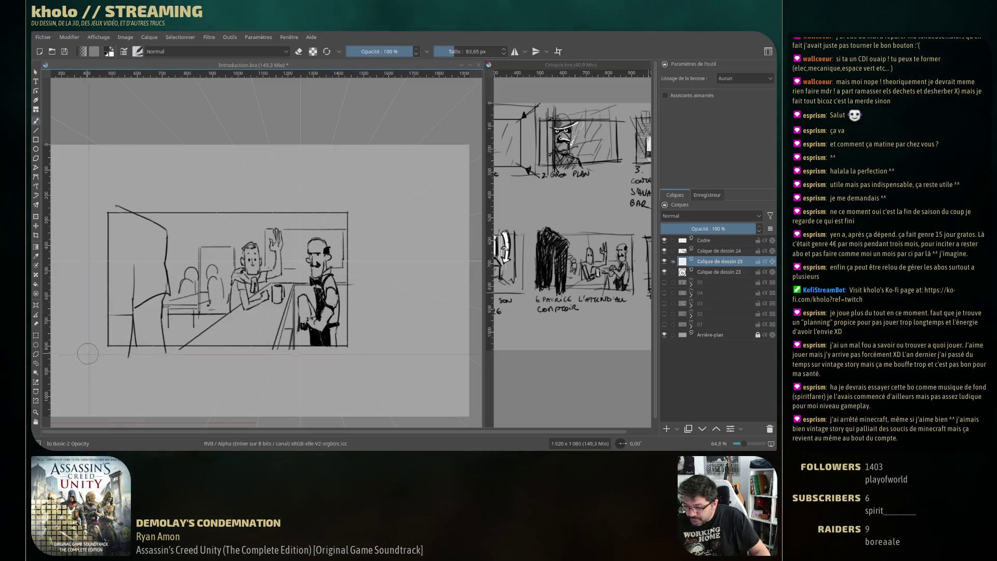
mouse_move(130, 258)
left_mouse_down()
mouse_move(117, 307)
mouse_move(124, 317)
mouse_move(114, 275)
mouse_move(124, 338)
left_mouse_up()
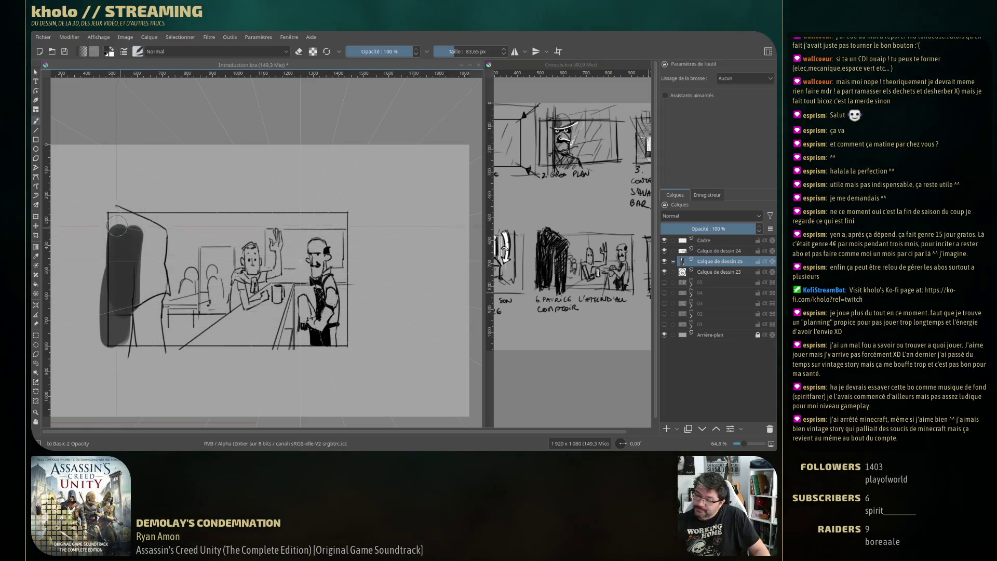
mouse_move(101, 213)
left_mouse_down()
mouse_move(166, 244)
mouse_move(156, 343)
left_mouse_up()
left_click_drag(150, 249, 136, 410)
left_click_drag(129, 286, 166, 368)
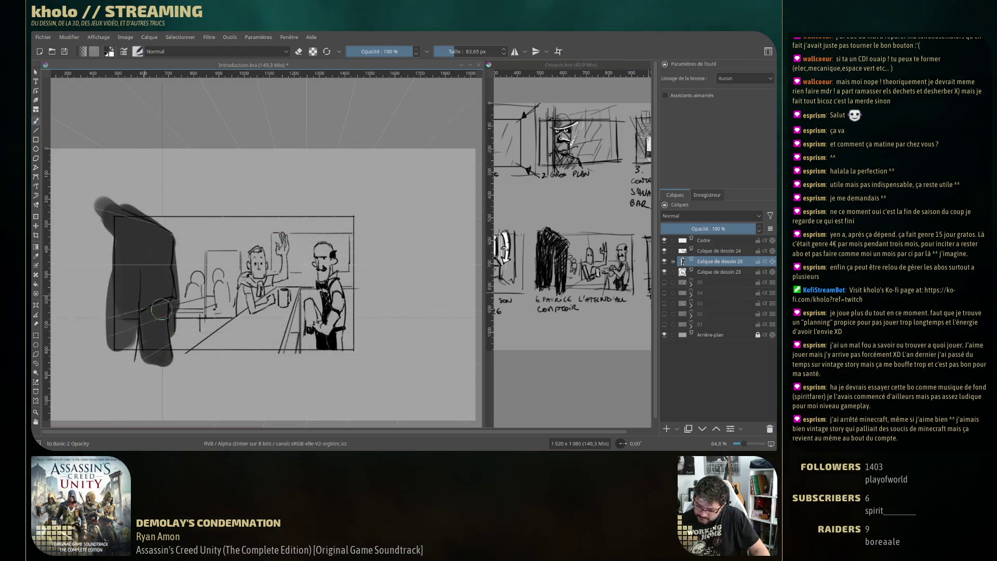
mouse_move(156, 327)
left_mouse_down()
mouse_move(122, 278)
mouse_move(124, 382)
left_mouse_up()
left_click_drag(114, 307, 130, 389)
left_click_drag(109, 233, 172, 290)
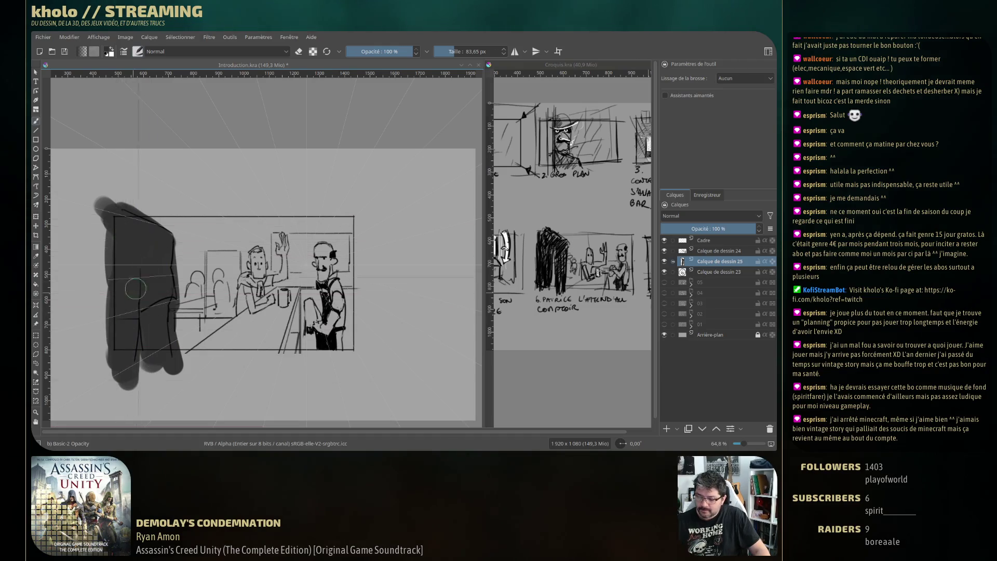
mouse_move(172, 374)
left_mouse_down()
mouse_move(148, 264)
mouse_move(166, 374)
left_mouse_up()
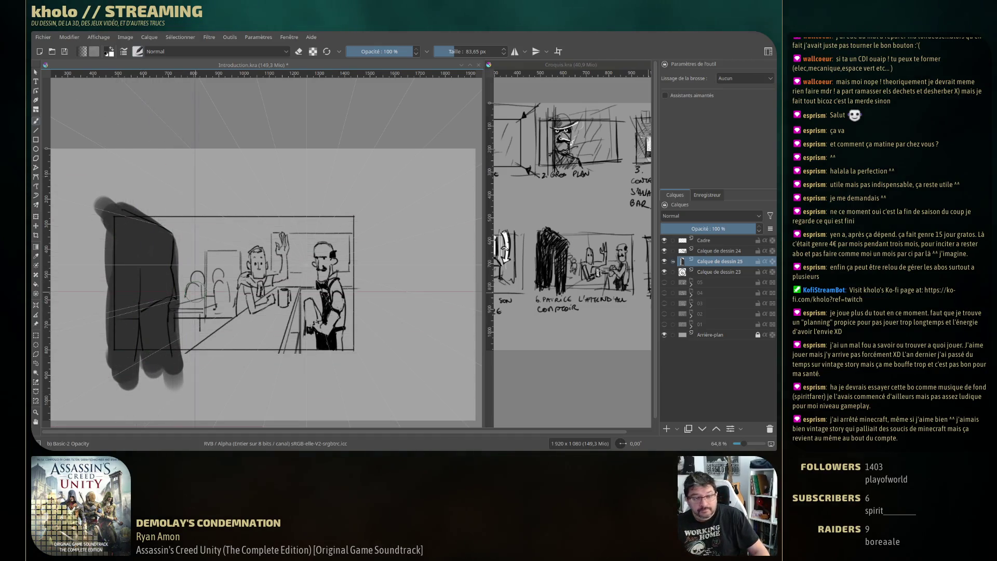
Erase the silhouette's right and lower edges with a ~37 px eraser, then add Calque de dessin 26
key("e")
mouse_move(198, 255)
left_mouse_down()
mouse_move(175, 268)
mouse_move(174, 304)
left_mouse_up()
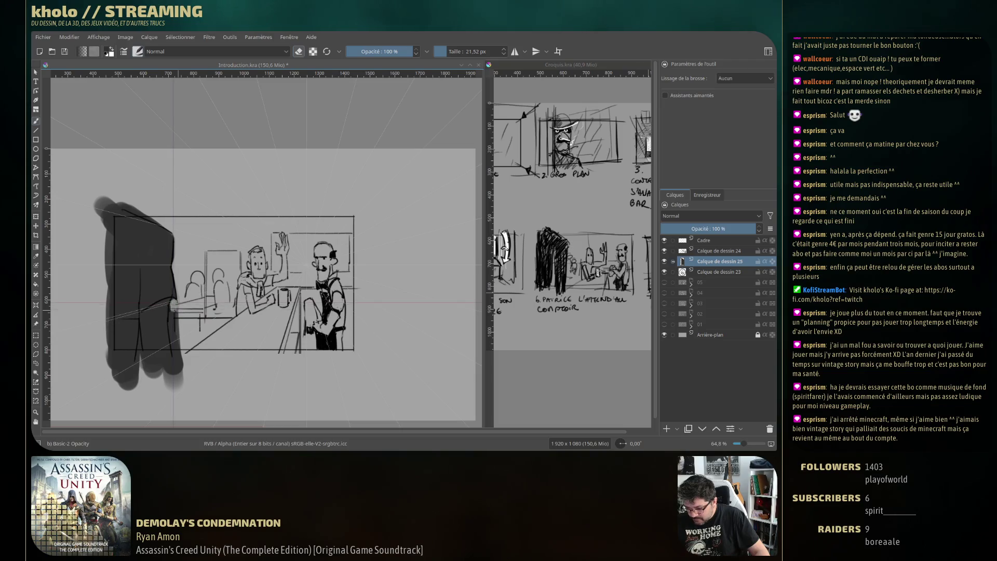
mouse_move(173, 303)
left_mouse_down()
mouse_move(178, 355)
mouse_move(138, 341)
mouse_move(142, 358)
left_mouse_up()
key("bracketleft")
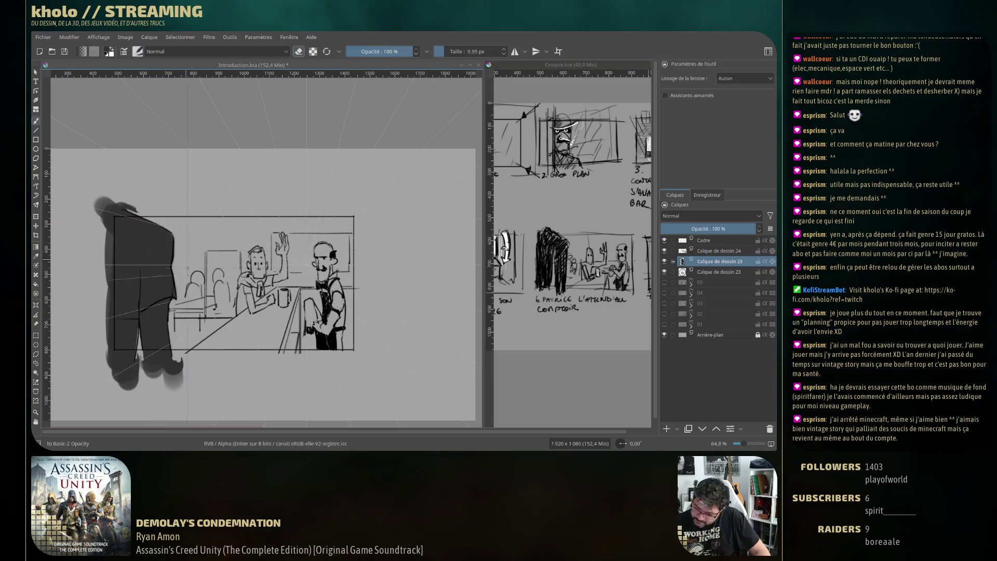
left_click_drag(130, 328, 135, 350)
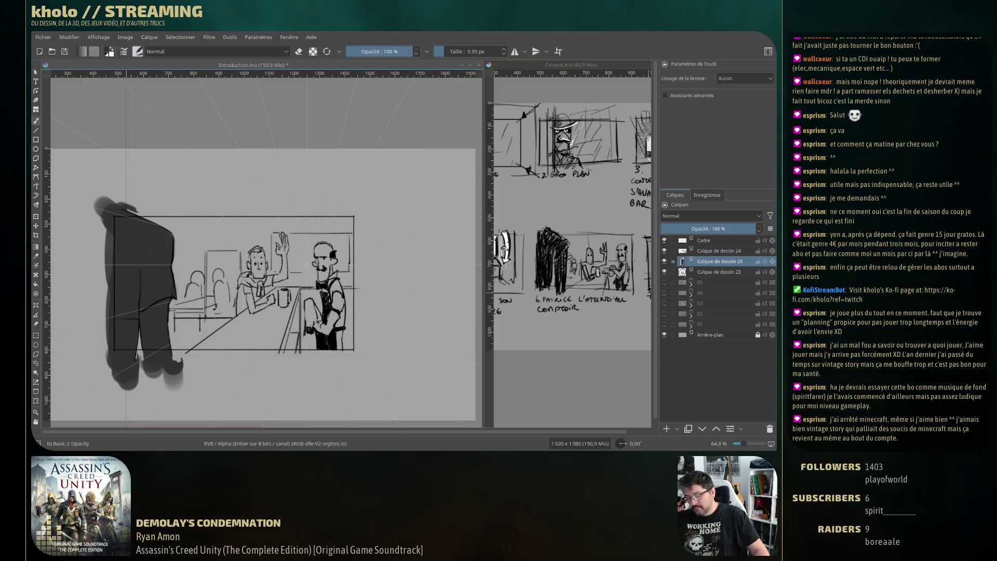
key("Insert")
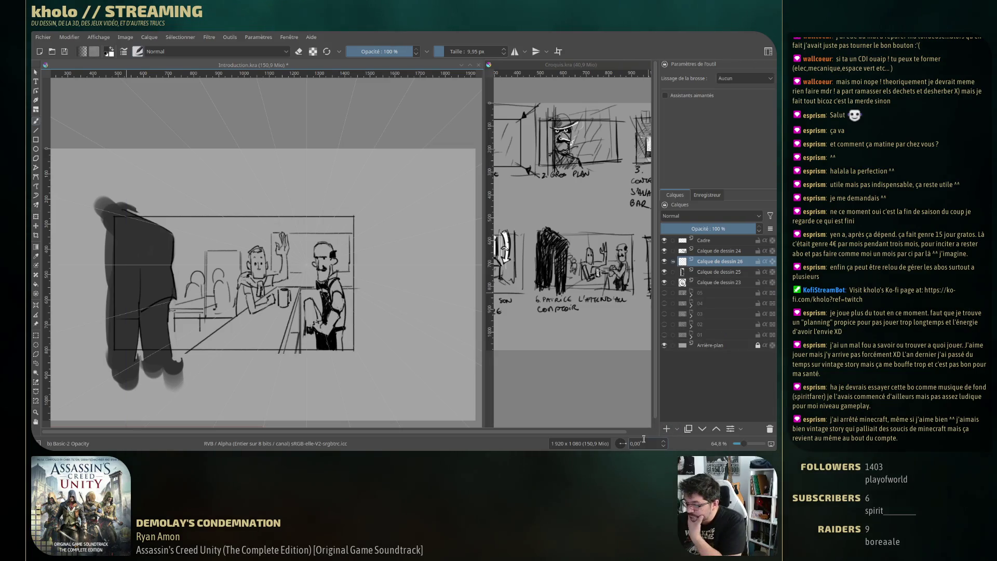
Apply Levels to Calque de dessin 25, raising the input black point to about 16
left_click(719, 271)
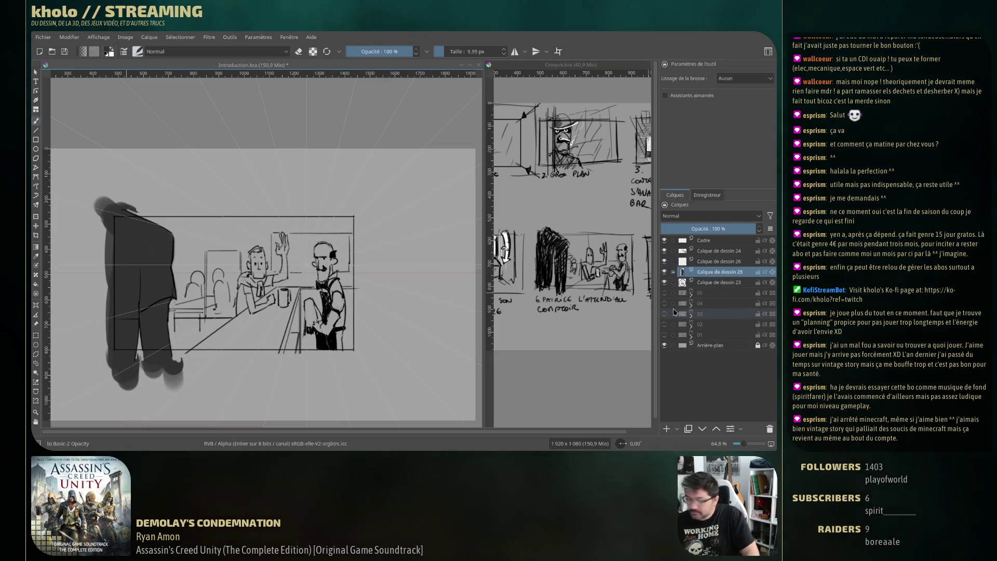
key("ctrl+l")
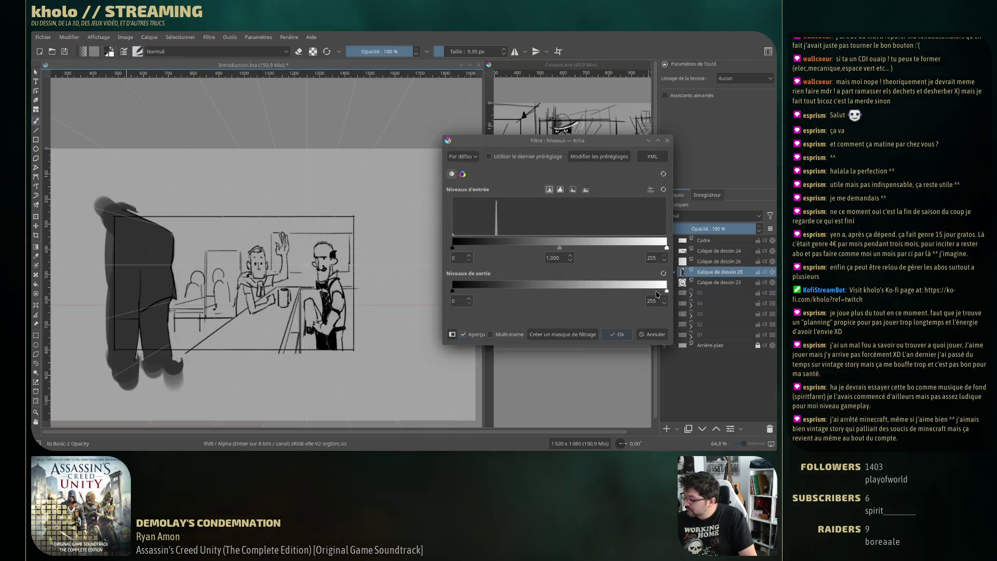
left_click_drag(452, 248, 467, 248)
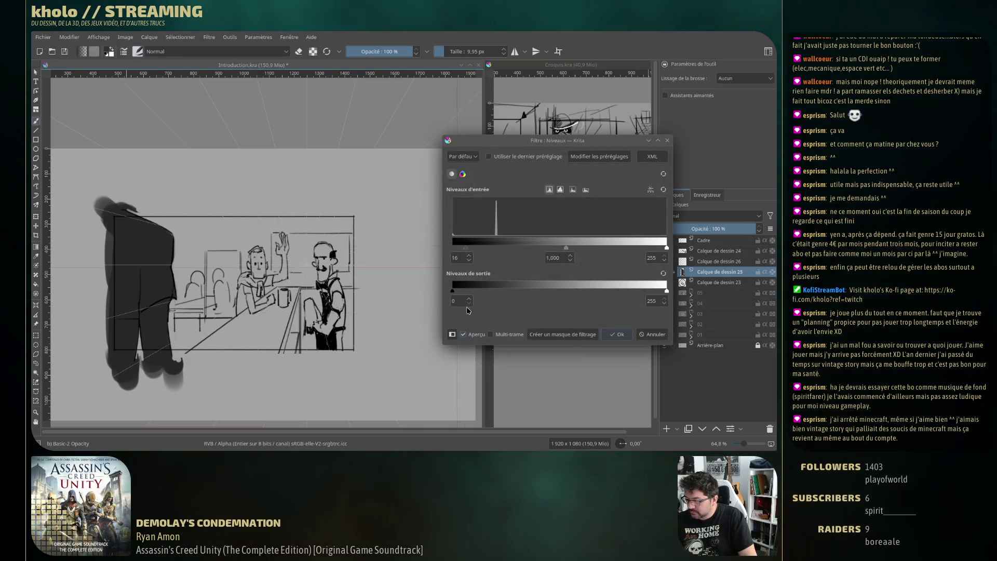
left_click(617, 333)
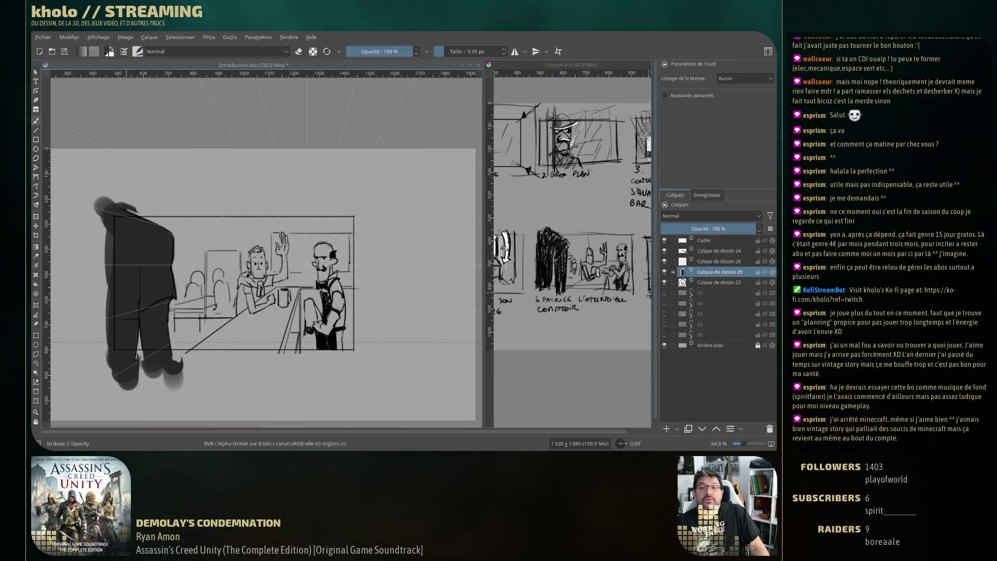
Add a new paint layer, Calque de dessin 27, below the silhouette layer Calque de dessin 25
key("alt+Tab")
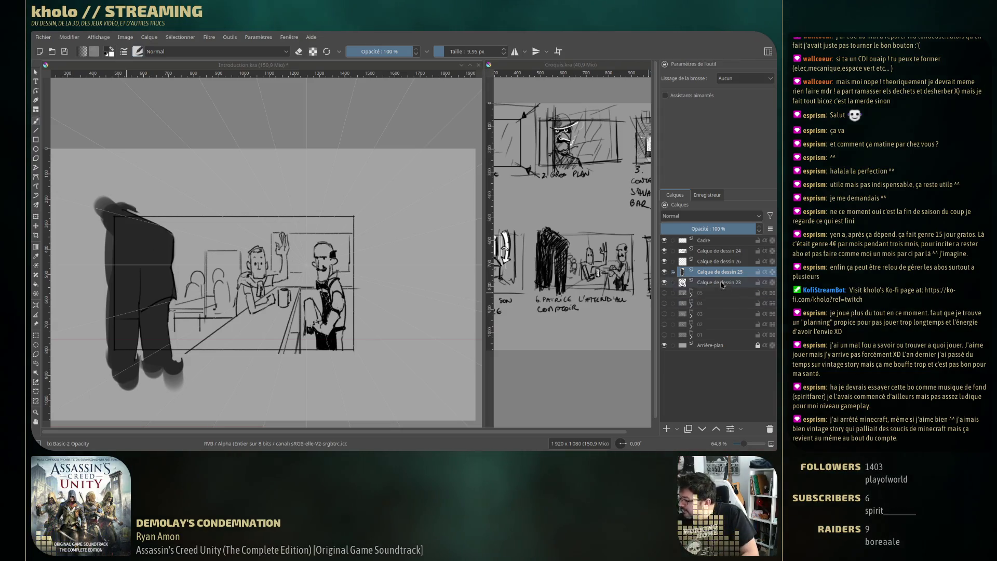
key("Insert")
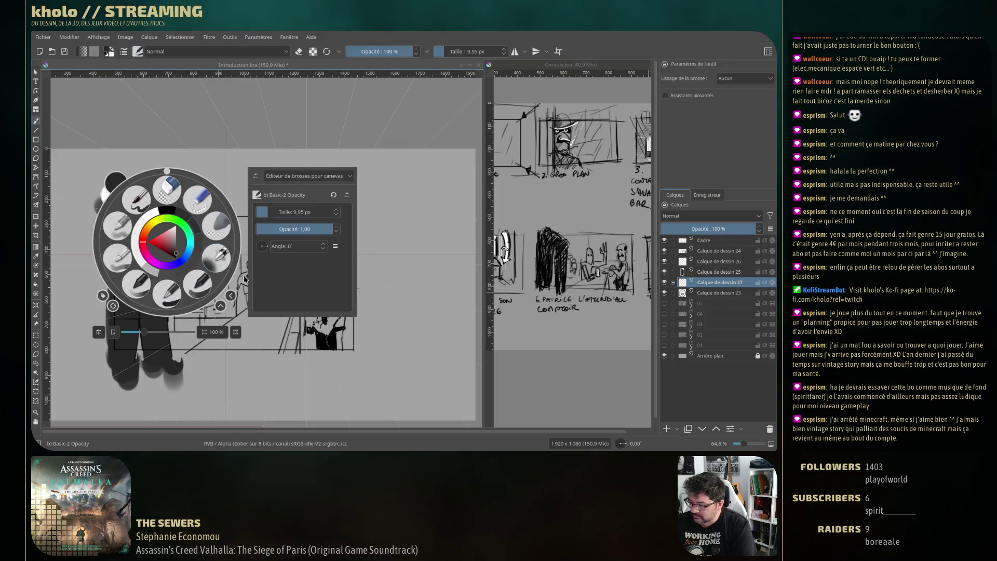
Paint a large soft grey blob around the scene with a big brush
right_click(166, 241)
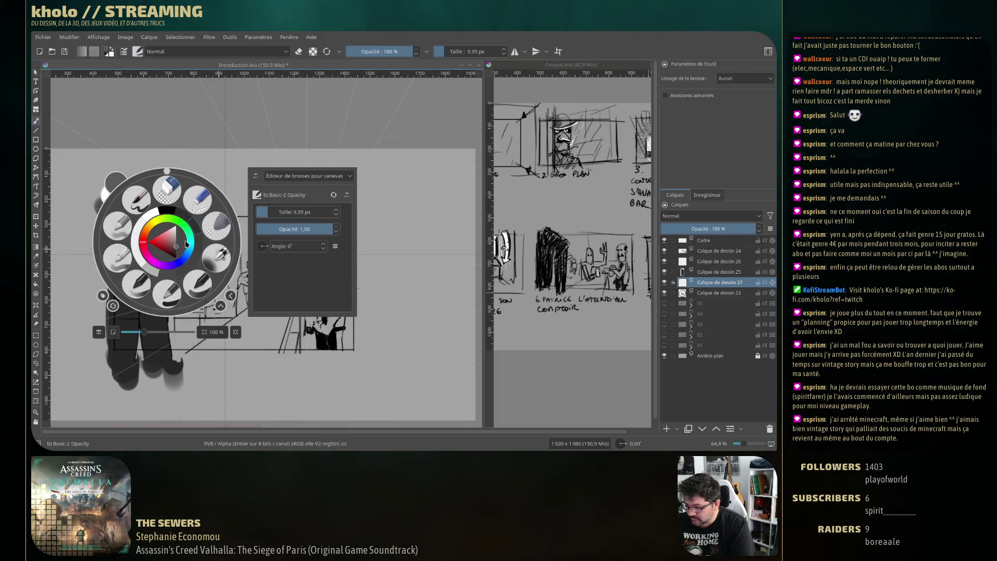
left_click(110, 332)
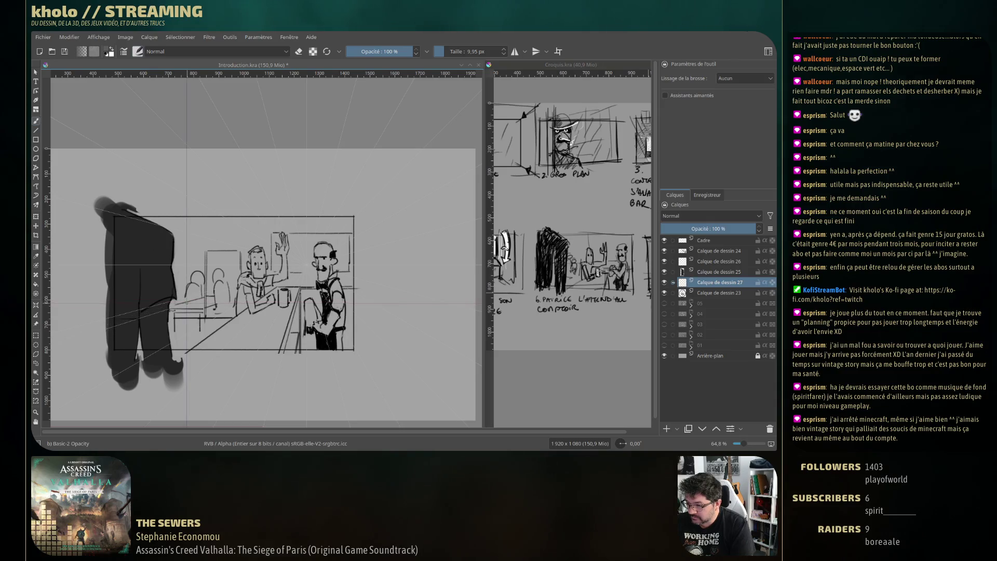
mouse_move(186, 280)
left_mouse_down()
mouse_move(153, 301)
mouse_move(345, 323)
left_mouse_up()
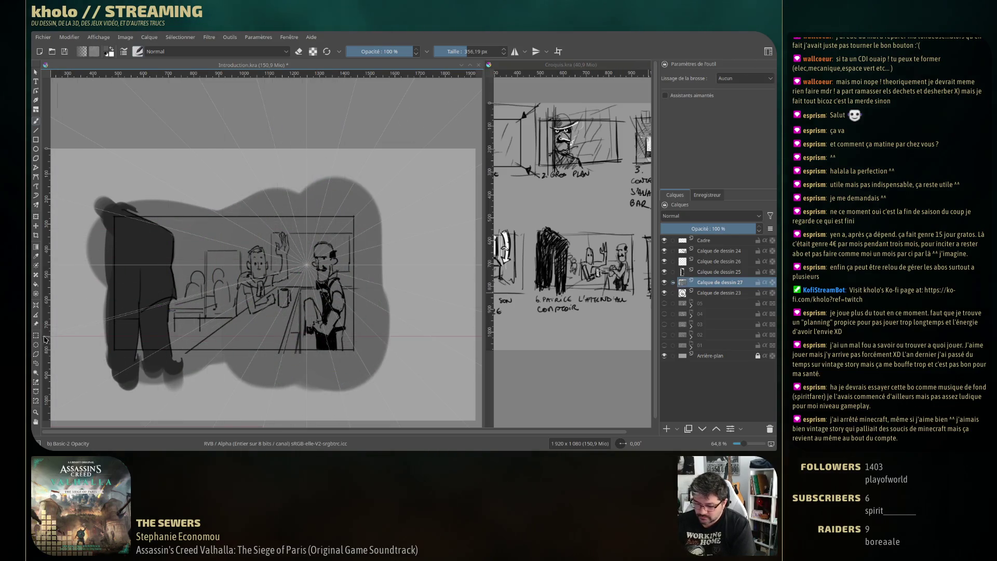
Try a vertical gradient inside a rectangular selection around the frame, then undo it and deselect
left_click(36, 248)
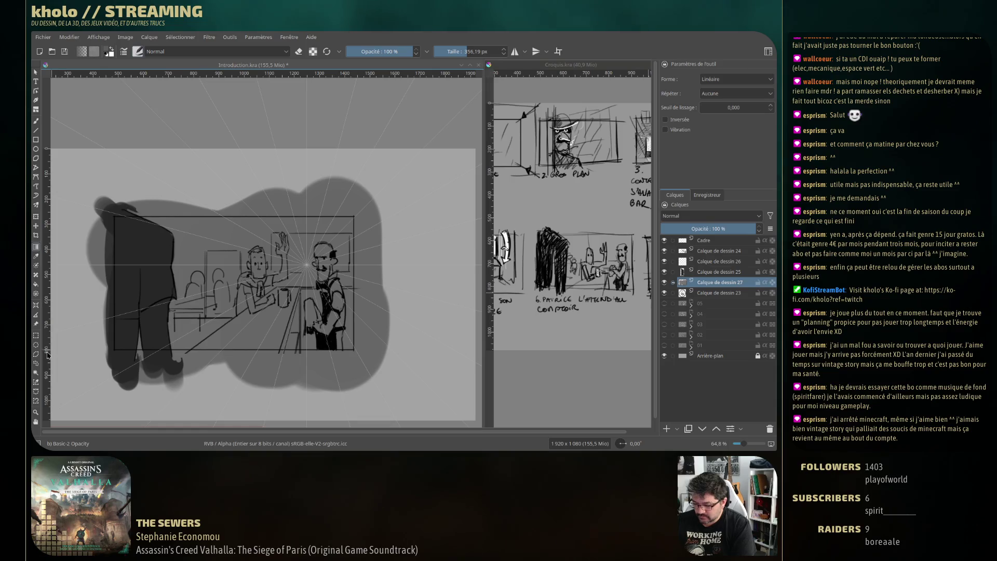
left_click(35, 336)
left_click_drag(114, 214, 355, 349)
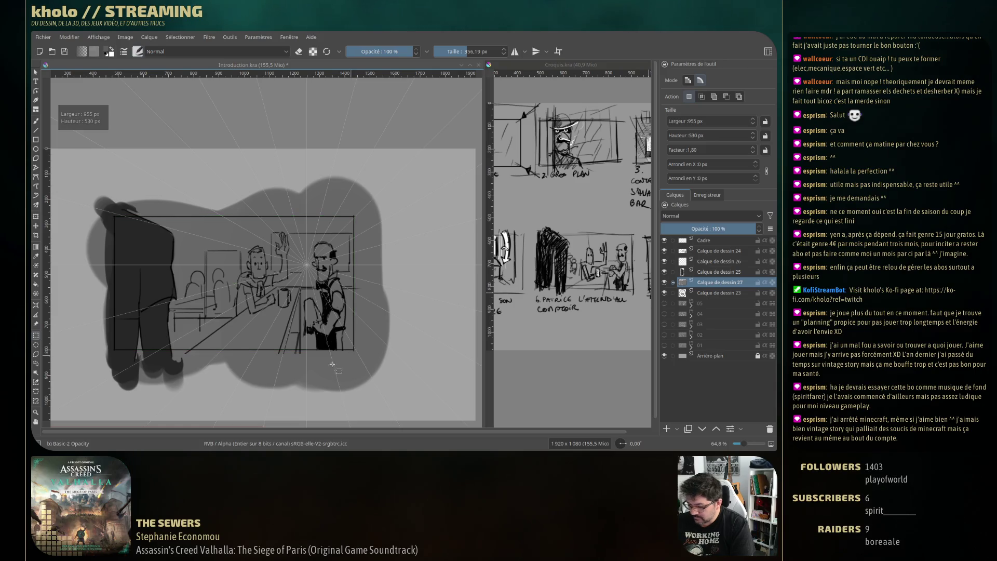
left_click(36, 249)
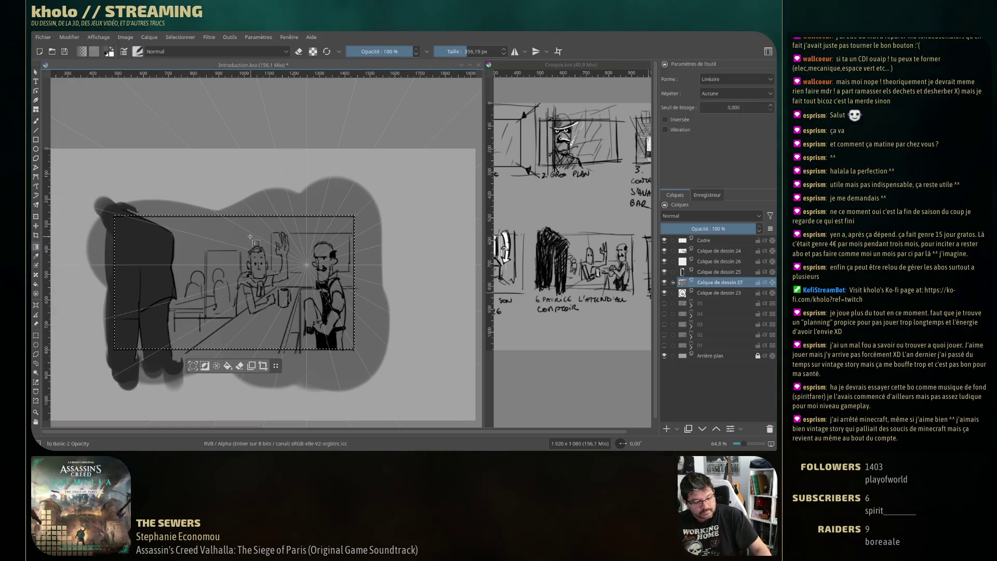
left_click_drag(250, 237, 253, 426)
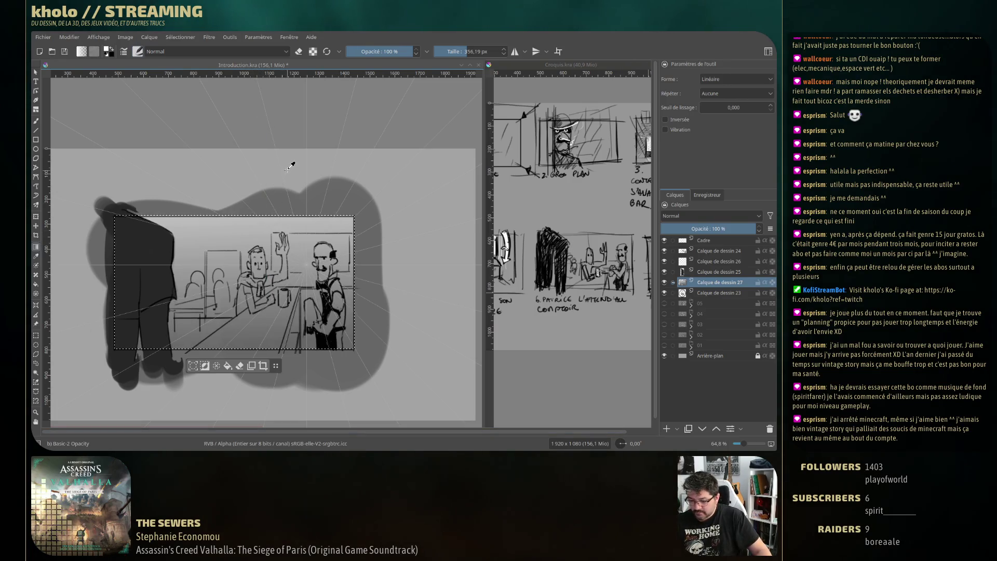
key("ctrl+z")
key("ctrl+shift+a")
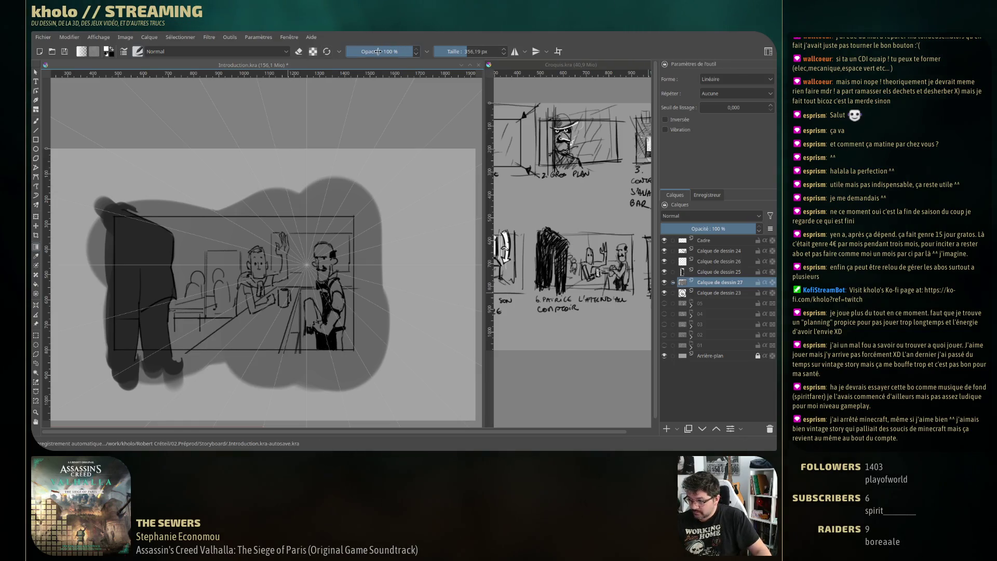
At 43% opacity, lay light gradients across the frame's upper interior and corners, then add Calque de dessin 28
key("i")
key("i")
key("i")
left_click_drag(243, 181, 244, 280)
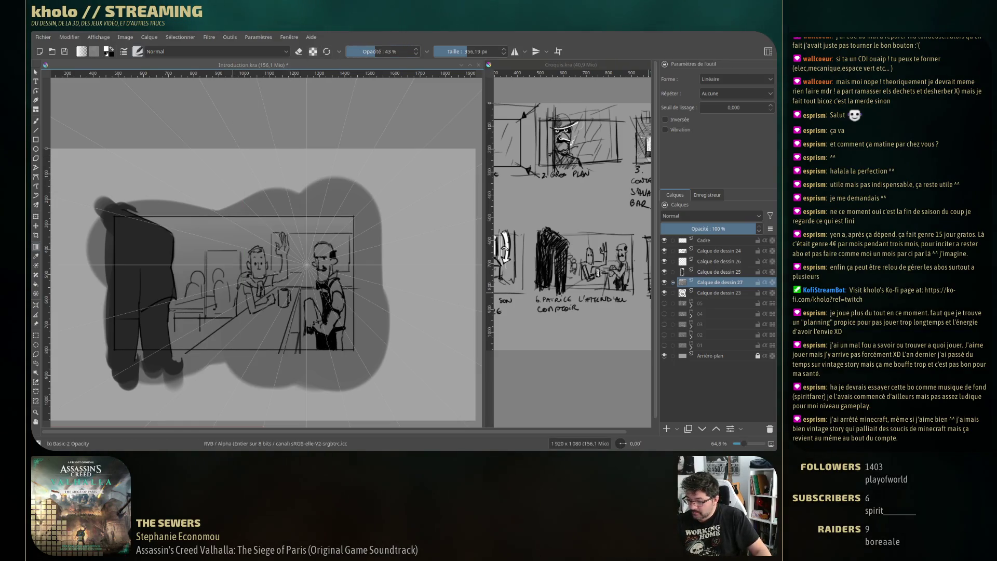
left_click_drag(250, 150, 247, 296)
left_click_drag(260, 217, 247, 423)
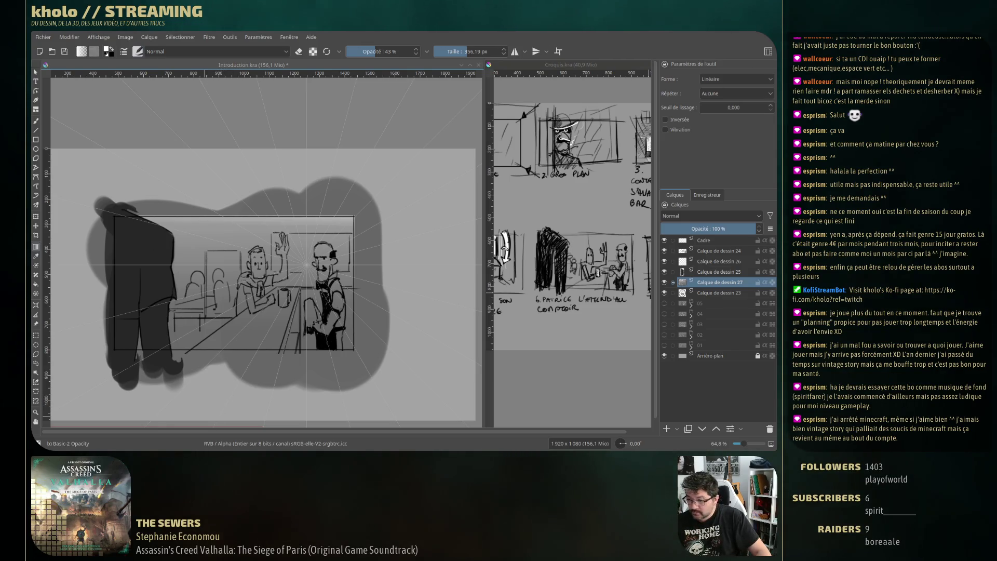
left_click_drag(425, 138, 248, 378)
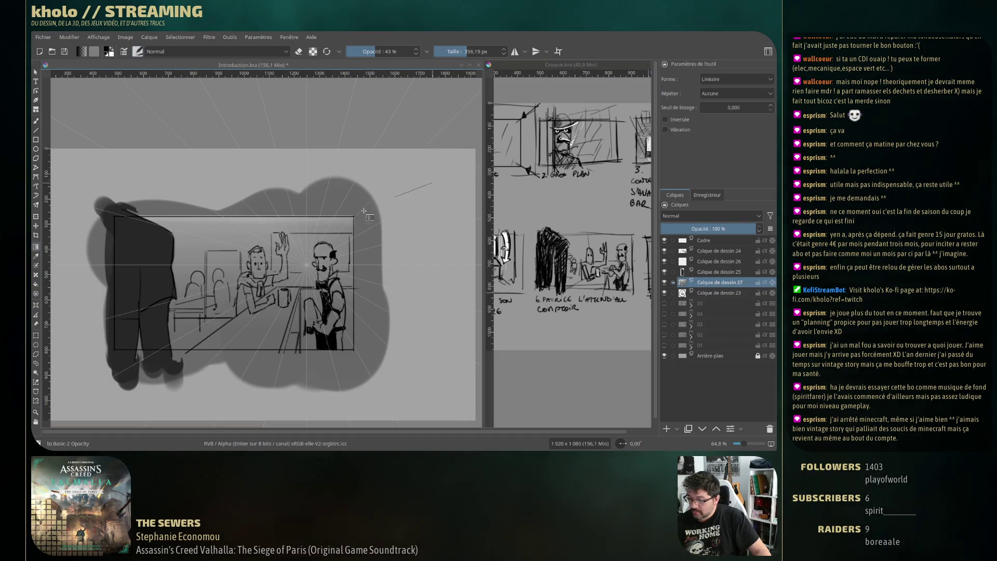
left_click_drag(364, 211, 358, 214)
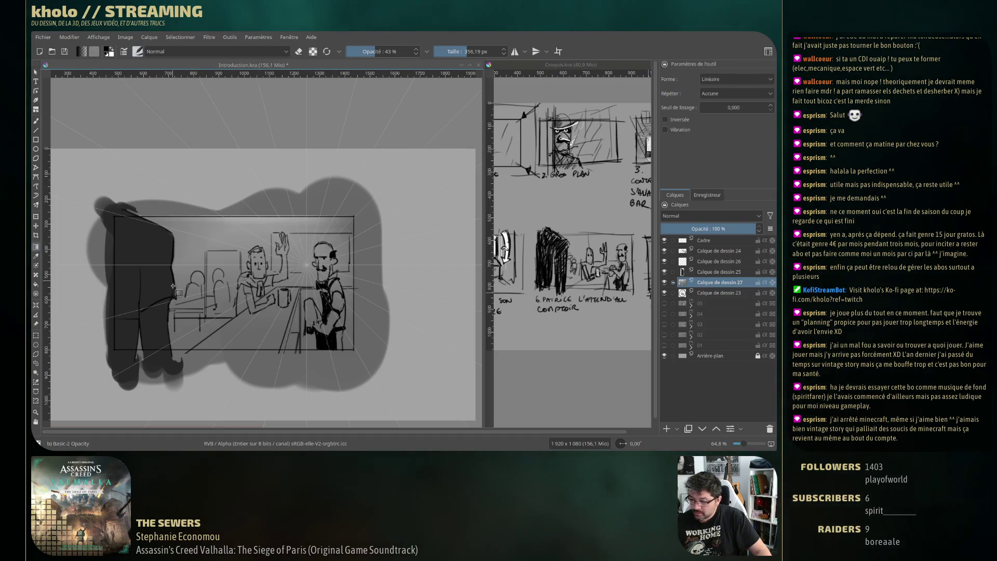
left_click_drag(112, 213, 221, 328)
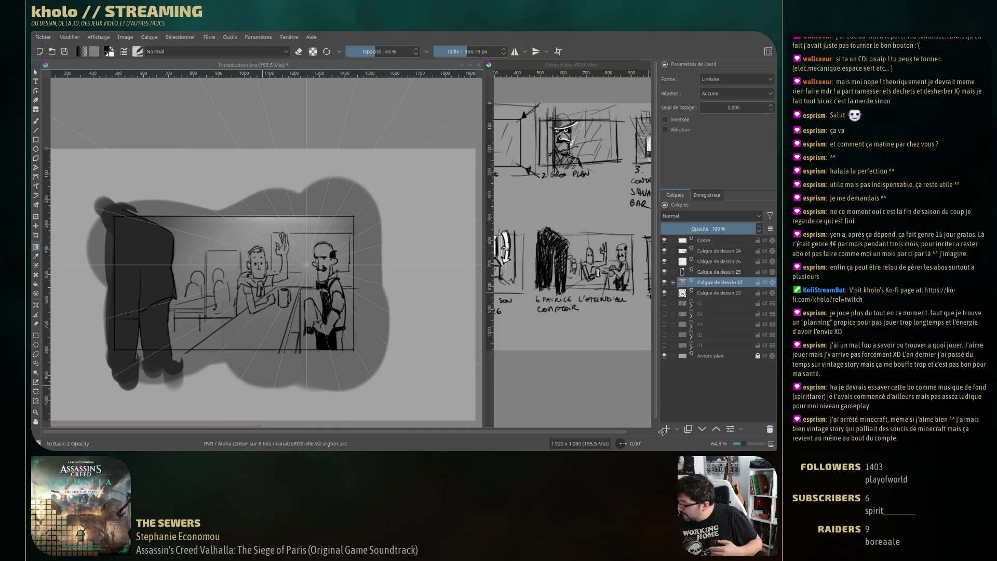
left_click_drag(663, 429, 657, 429)
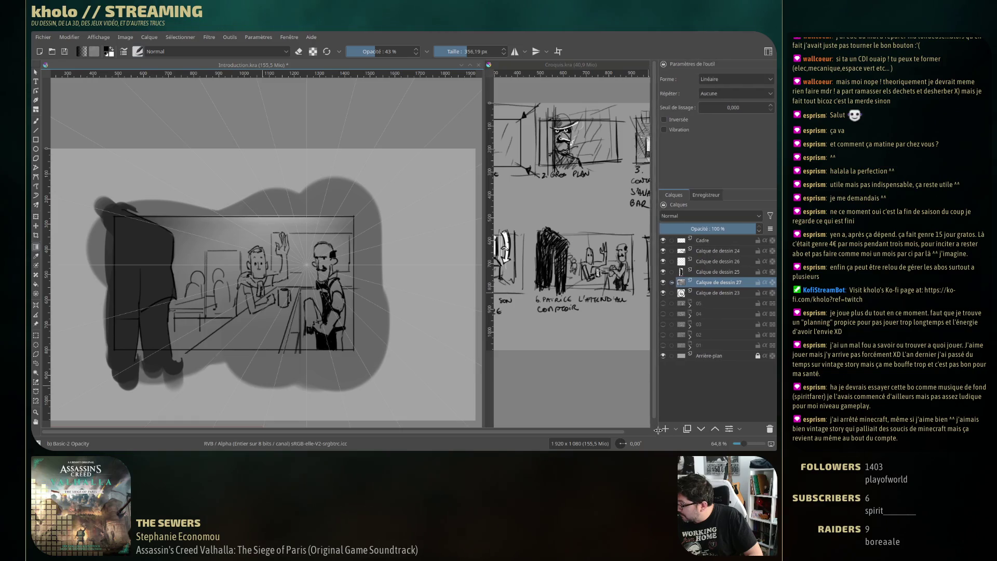
left_click(664, 429)
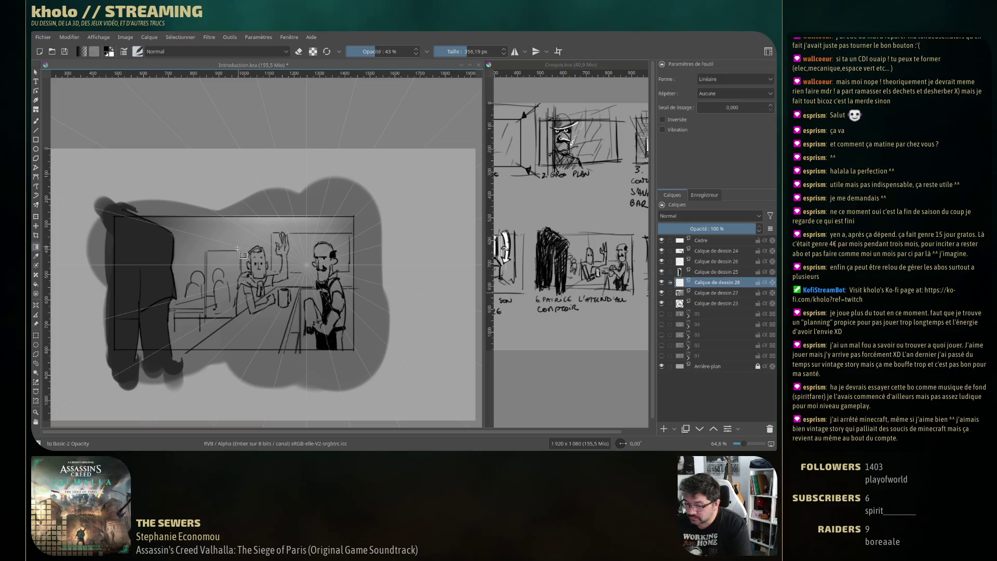
Pick a lighter colour for the painting brush and shrink it to about 29 px
key("b")
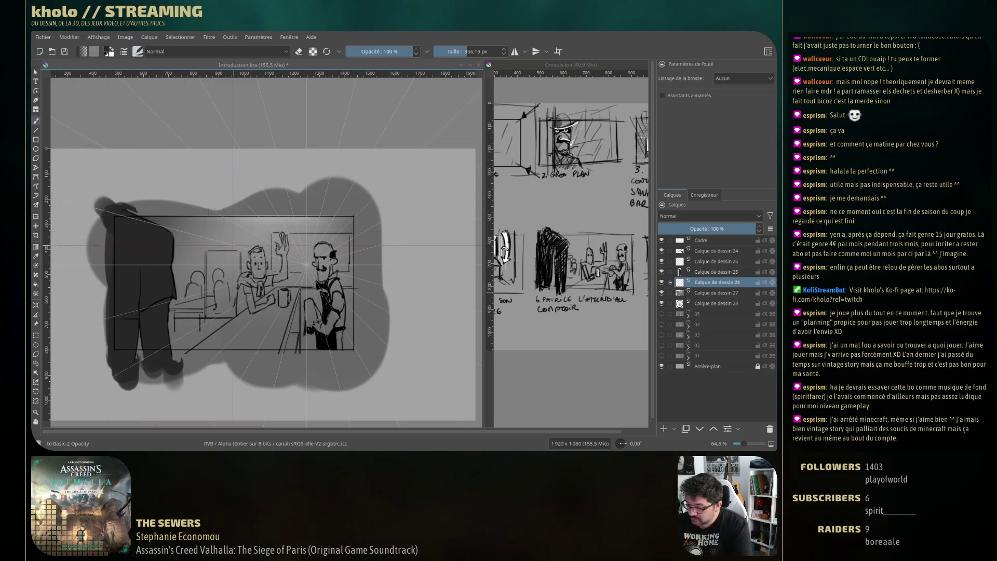
right_click(191, 236)
left_click_drag(211, 242, 207, 240)
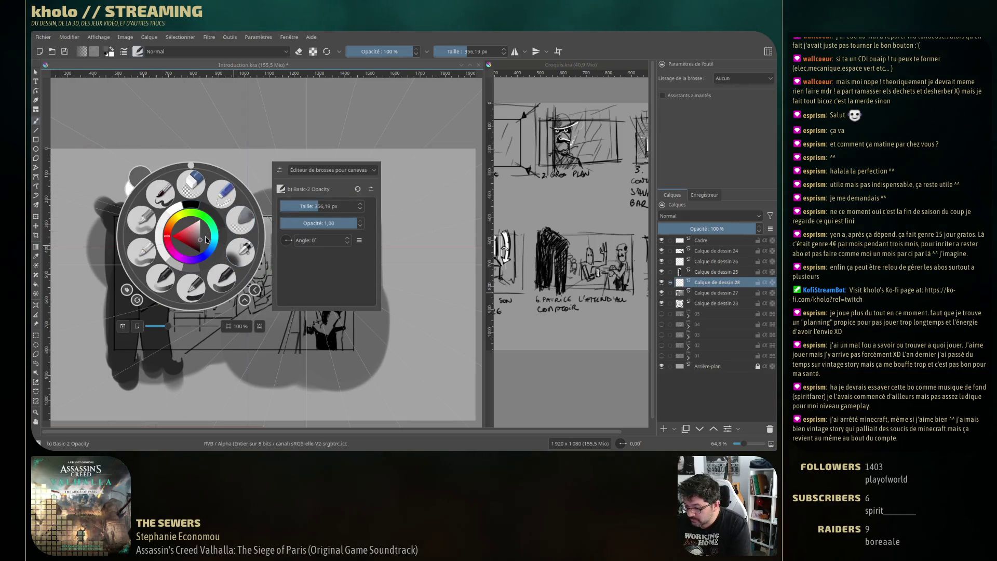
right_click(333, 255)
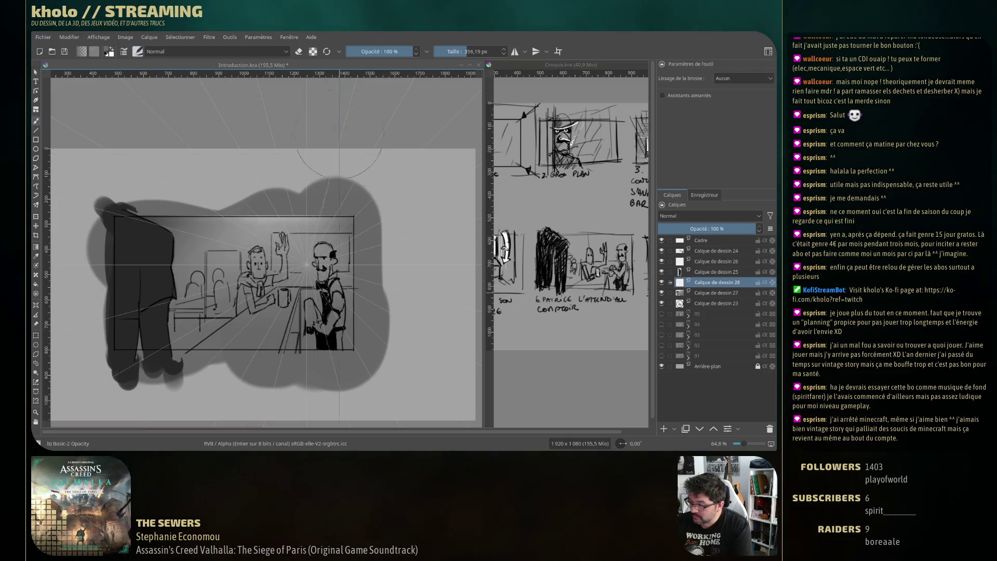
left_click_drag(333, 254, 249, 257)
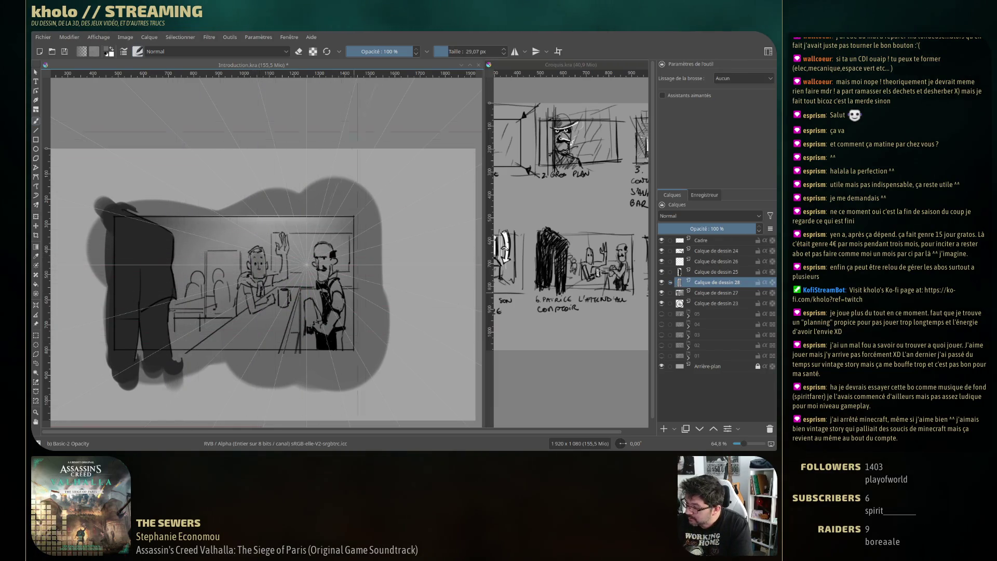
left_click_drag(255, 275, 256, 267)
right_click(204, 257)
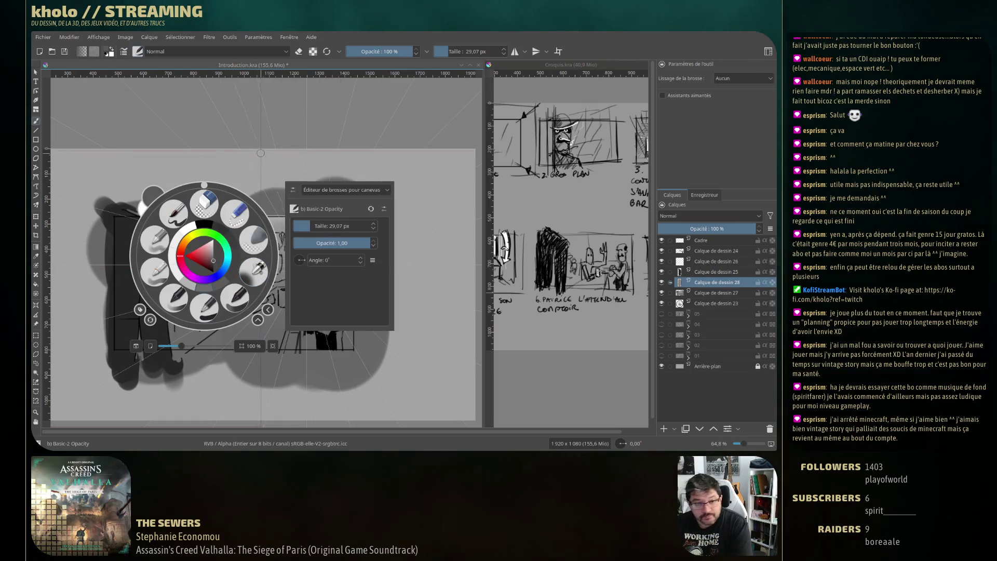
key("Escape")
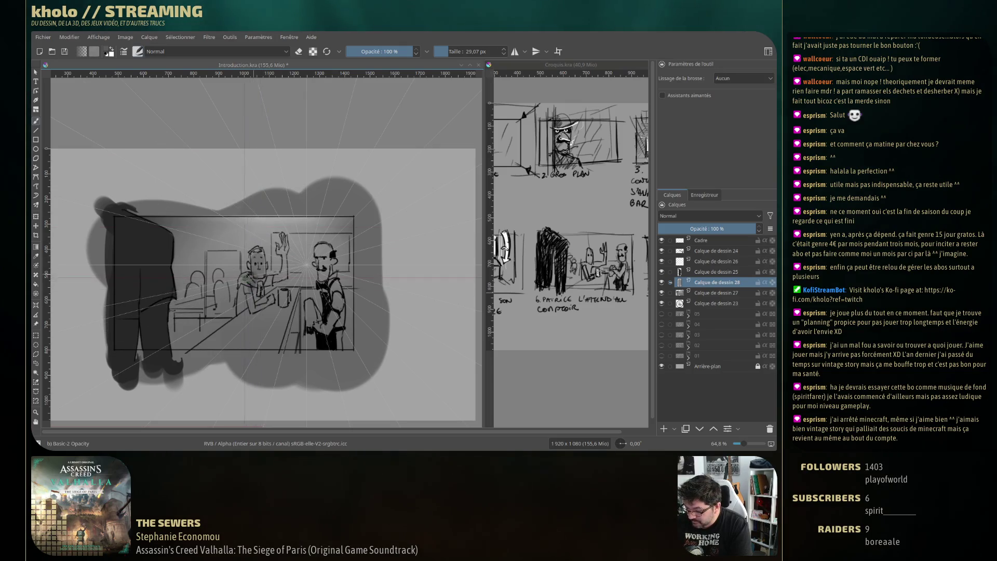
Shade the seated man's neck, collar and face darker, then shrink the brush slightly
left_click_drag(246, 276, 248, 298)
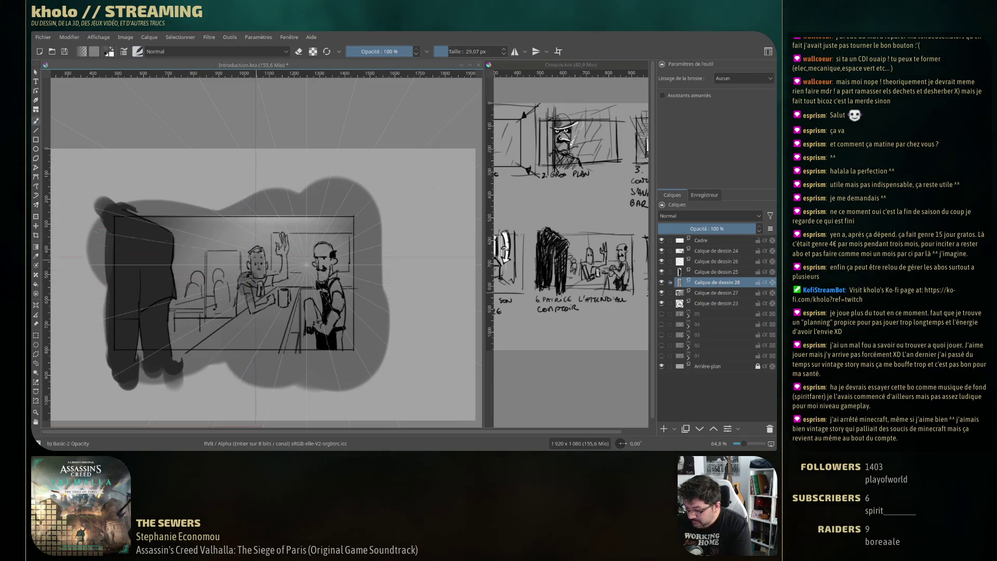
left_click_drag(256, 256, 256, 269)
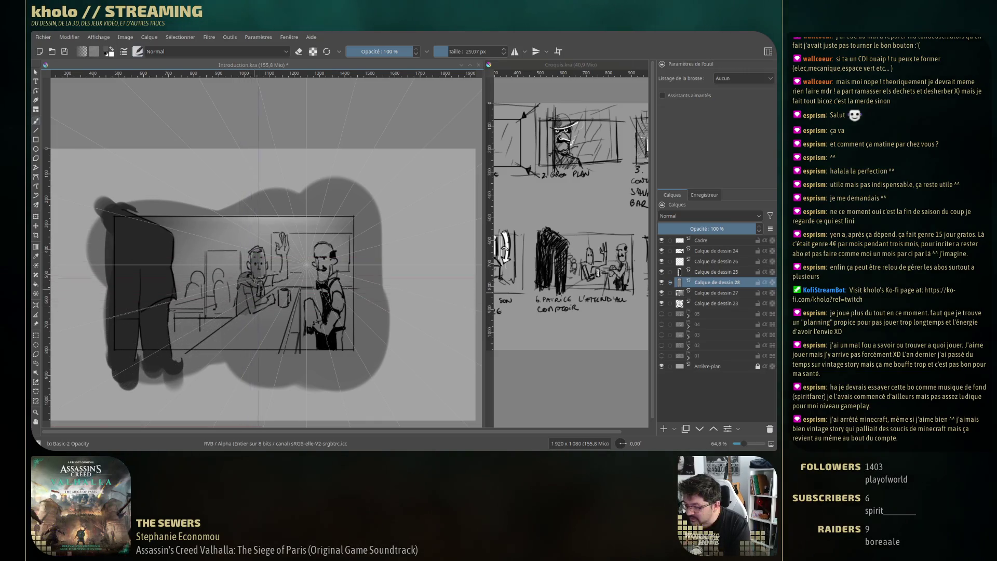
key("bracketleft")
key("bracketleft")
key("bracketleft")
key("bracketleft")
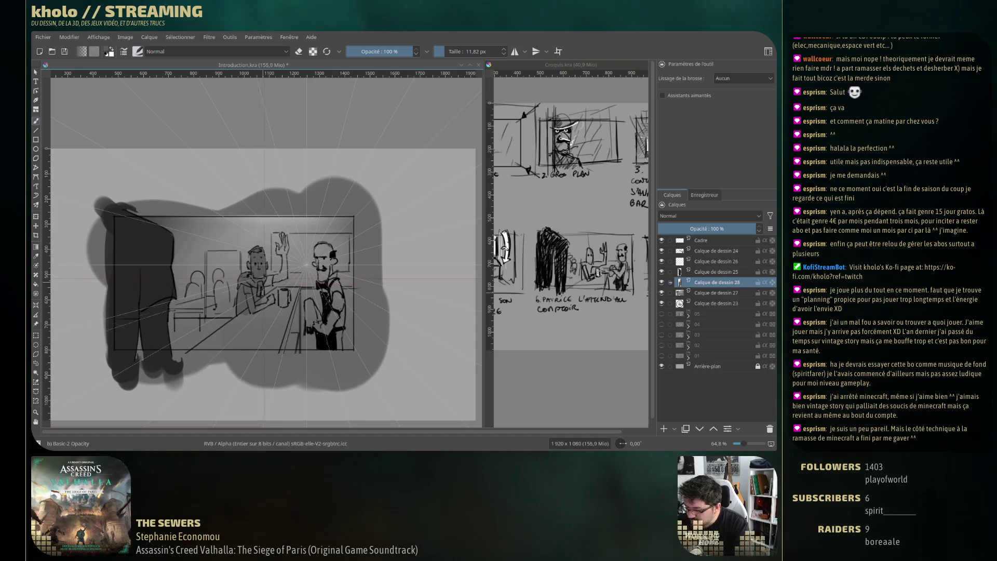
Add small soft shading strokes across the counter figures in the bar scene
left_click_drag(265, 279, 271, 278)
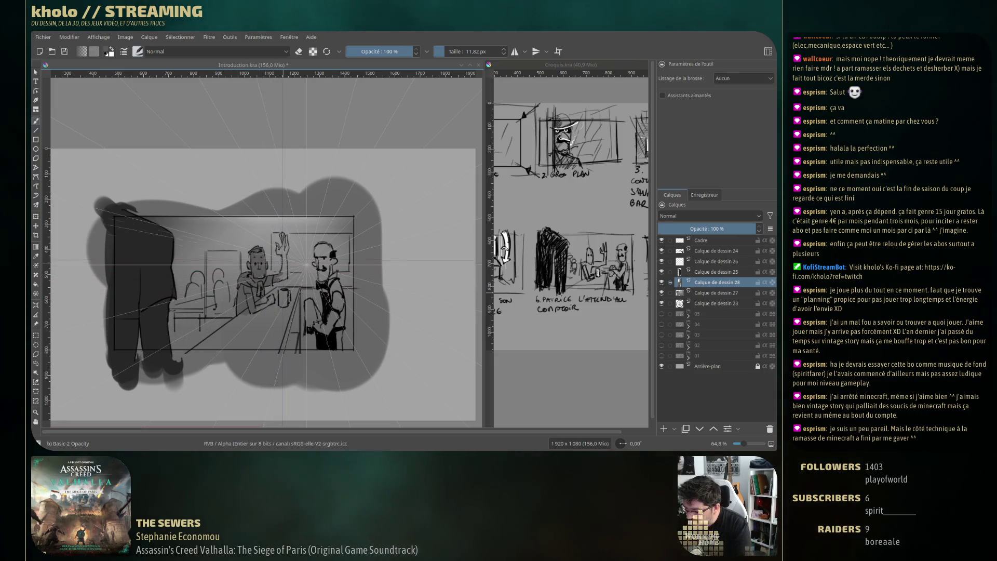
left_click_drag(283, 260, 284, 257)
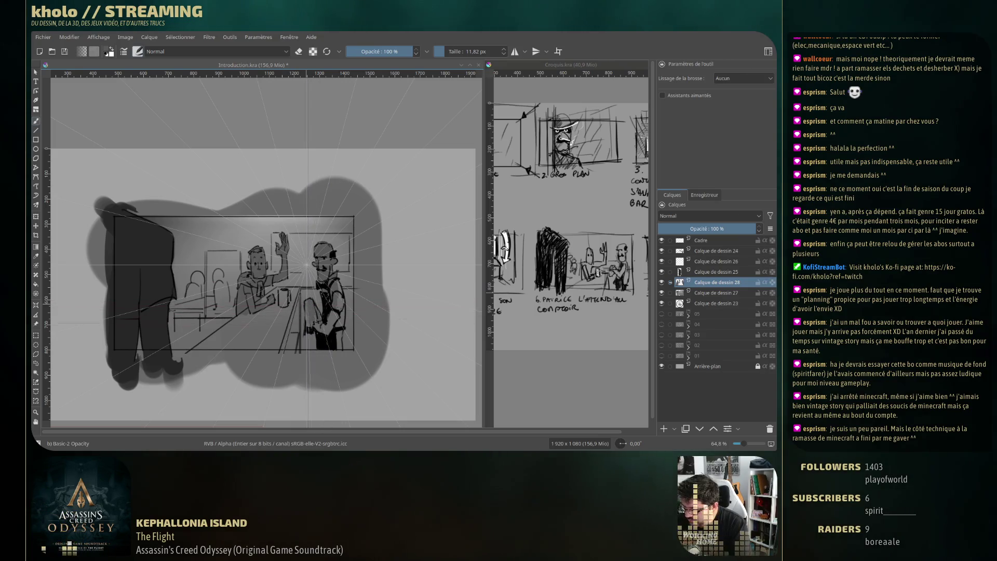
left_click_drag(306, 318, 215, 281)
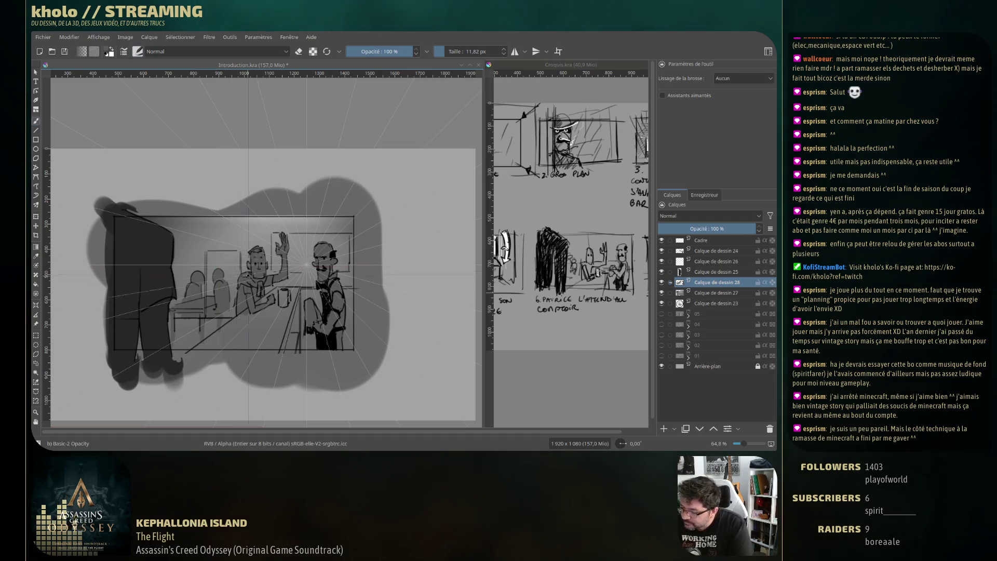
right_click(193, 256)
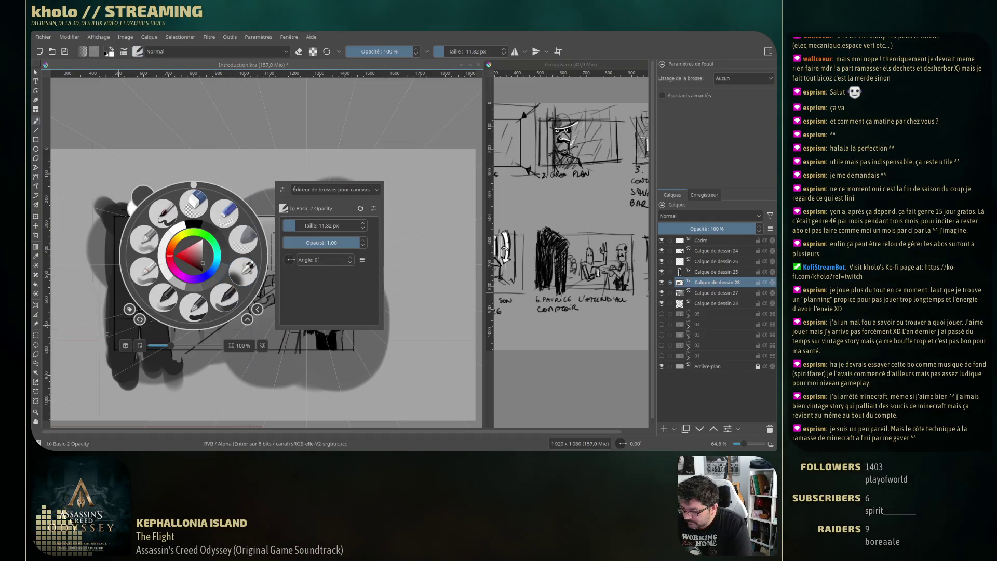
right_click(202, 270)
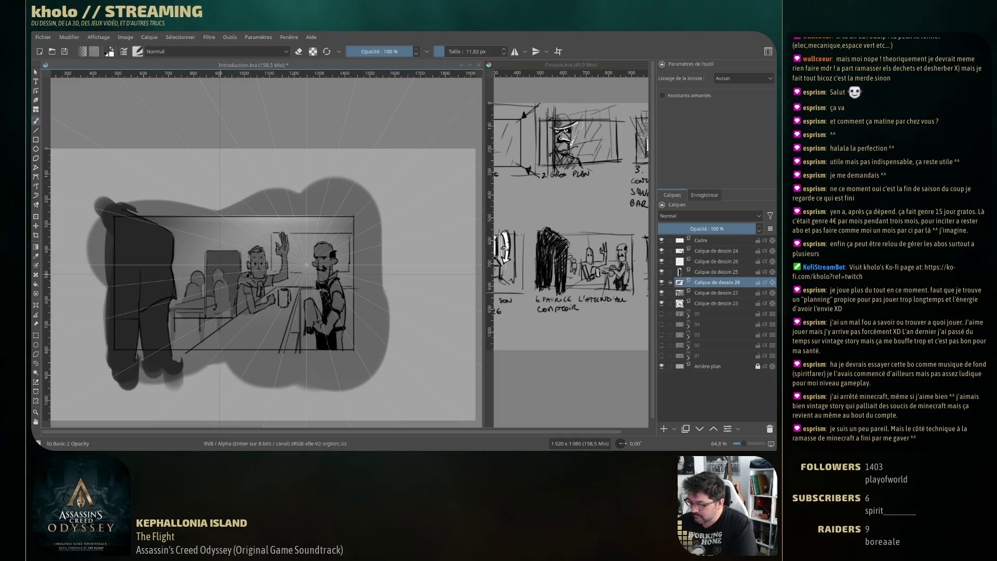
Enlarge the brush to about 18 px and darken the bar counter's diagonal edge with several strokes
key("bracketright")
key("bracketright")
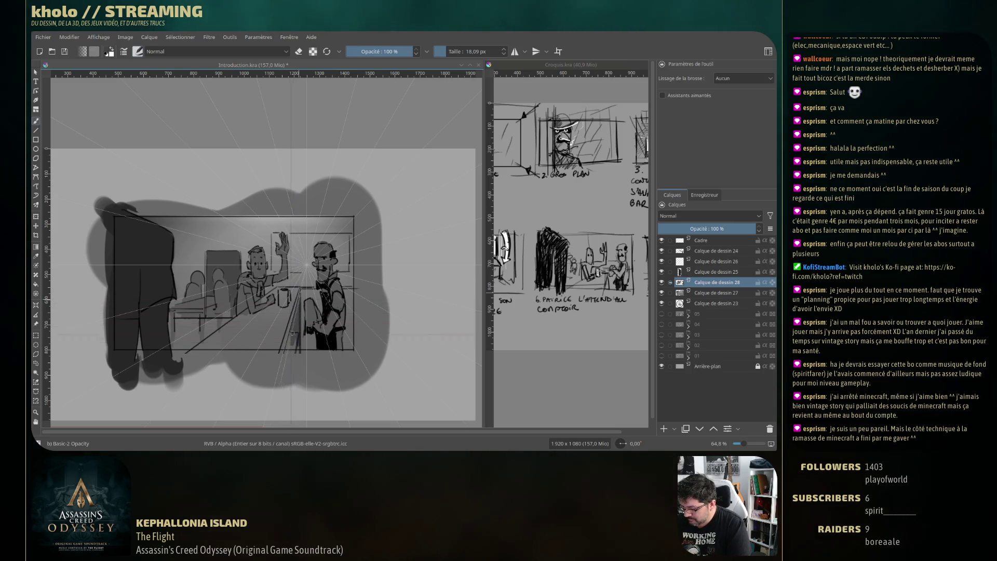
left_click_drag(292, 333, 286, 357)
left_click_drag(296, 314, 299, 361)
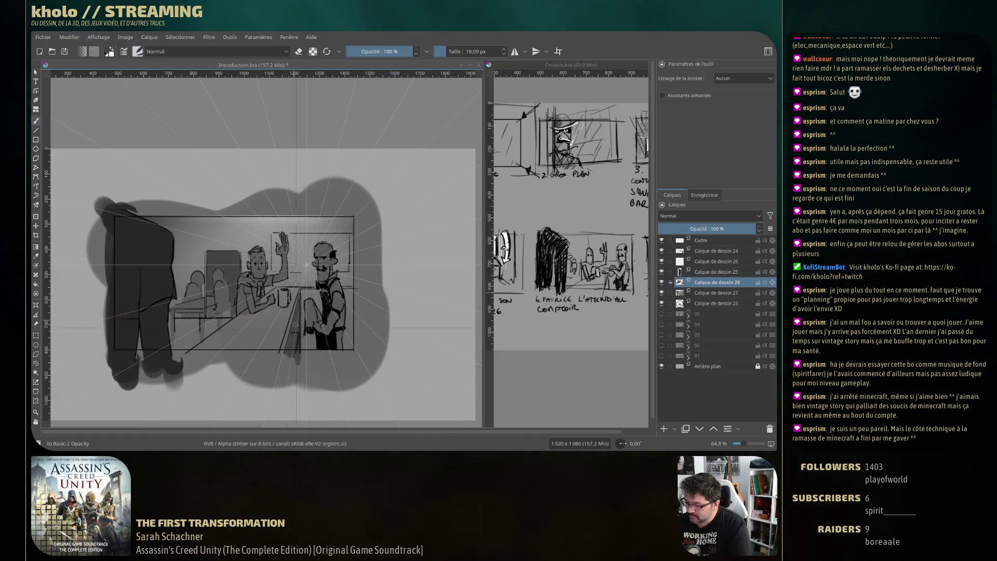
left_click_drag(294, 310, 280, 360)
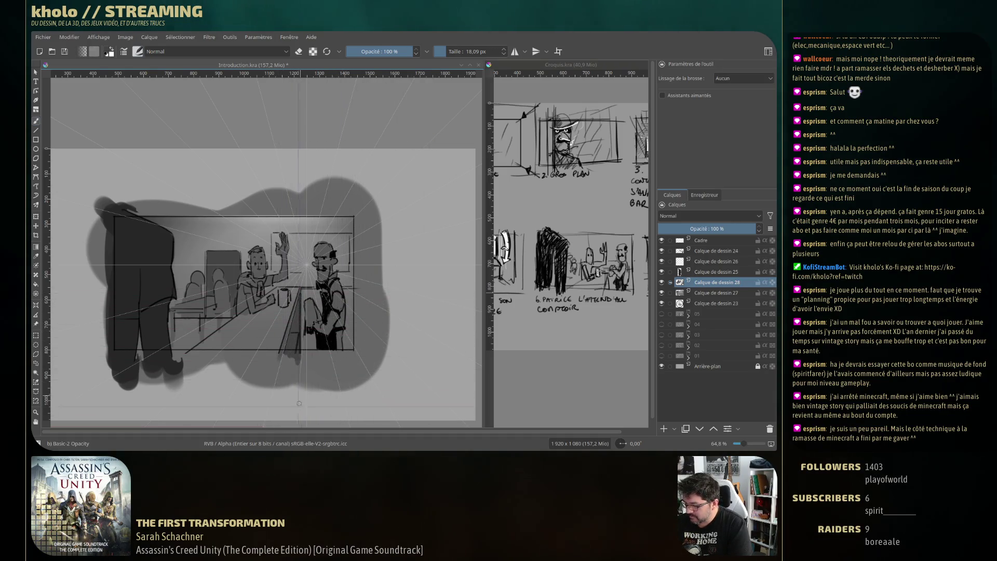
left_click_drag(300, 331, 299, 357)
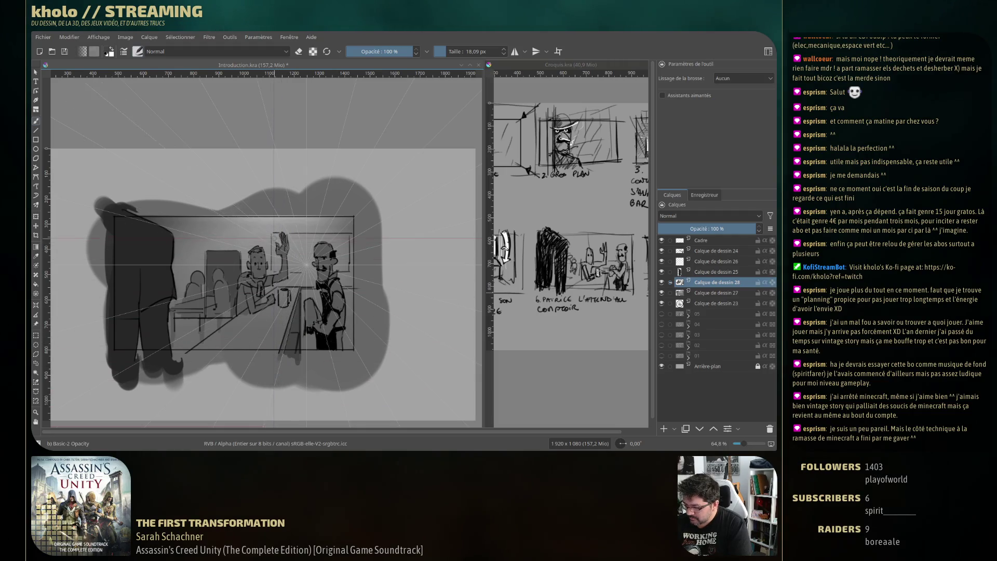
key("bracketleft")
key("bracketleft")
key("bracketleft")
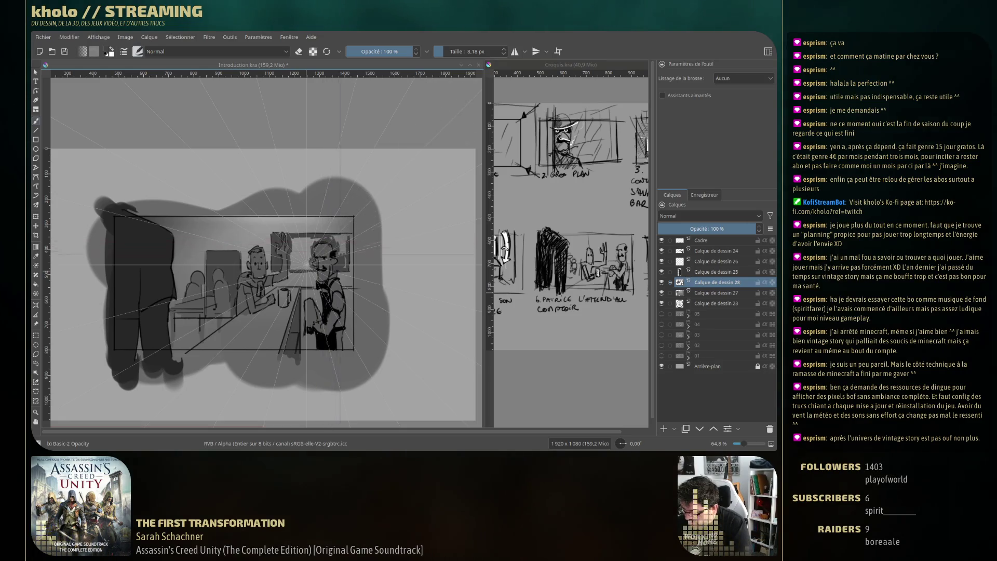
Enlarge the Basic-2 Opacity brush to about 18 px to darken the back wall
left_click_drag(309, 248, 293, 242)
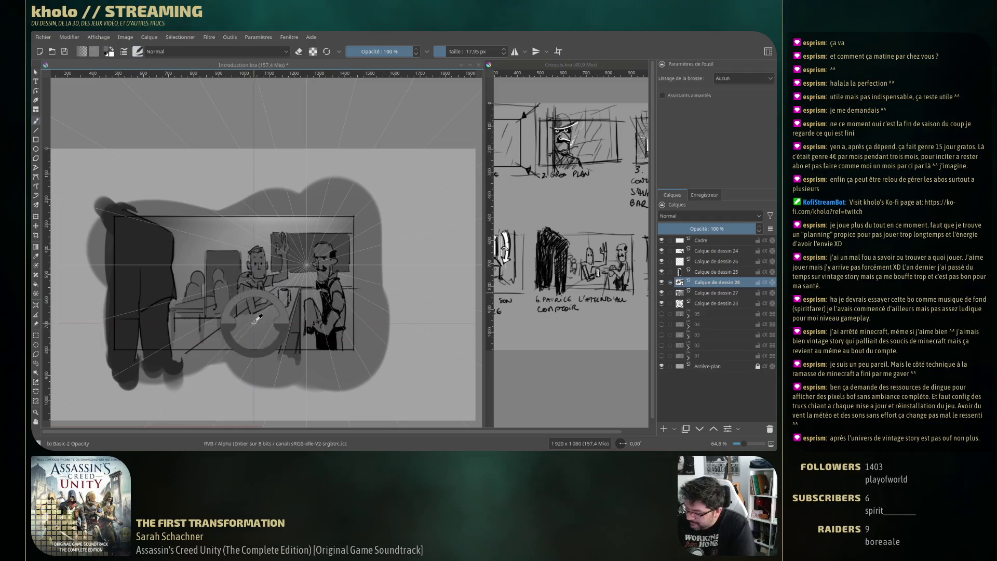
right_click(202, 310)
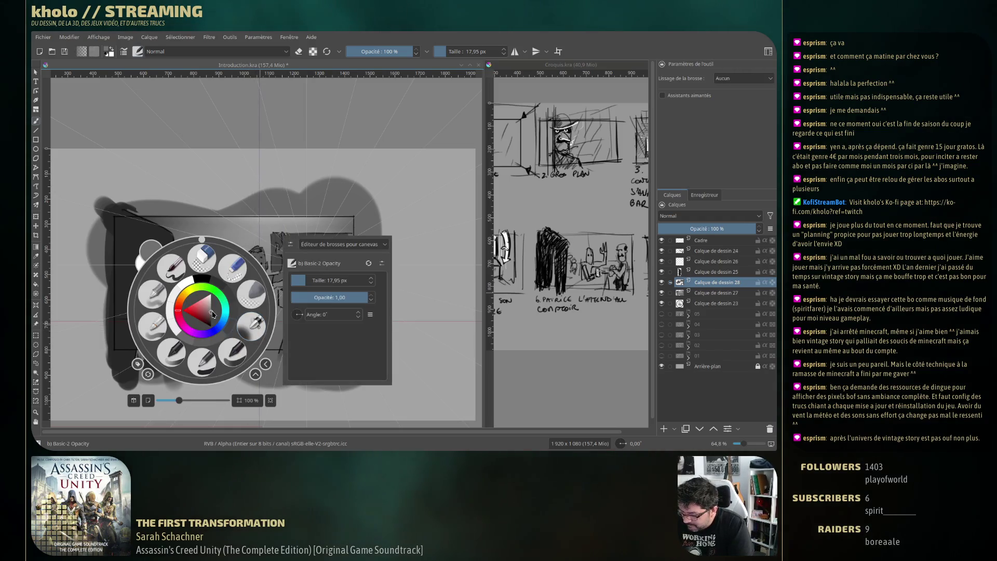
Paint a faint shading stroke on the back wall at about 20 px, then shrink the brush to 12 px
left_click(149, 380)
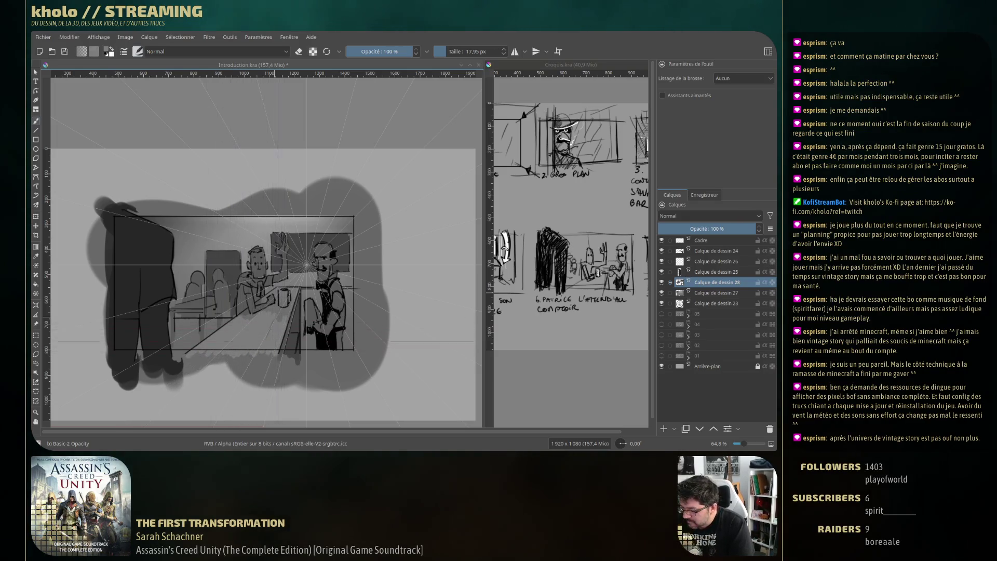
key("[")
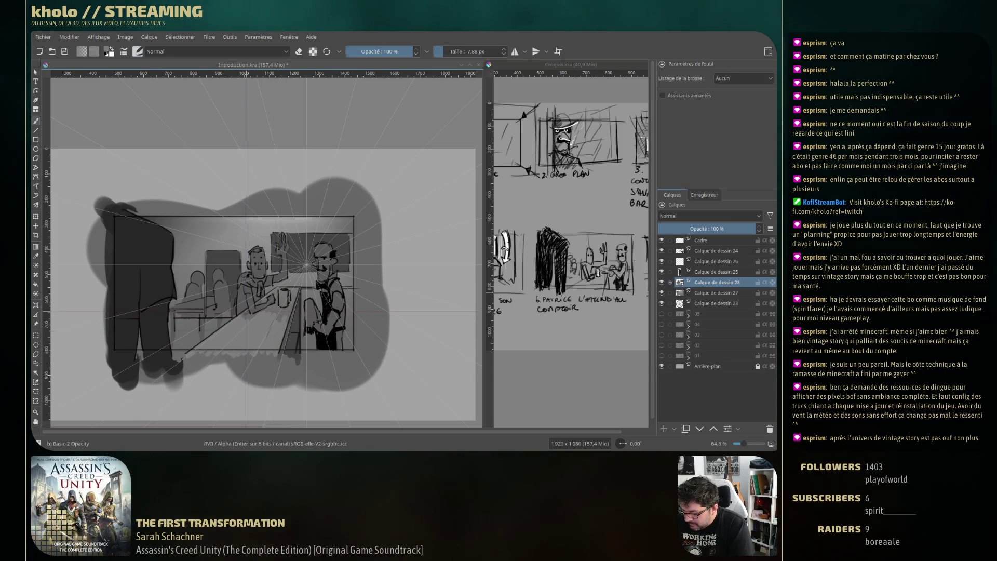
key("bracketleft")
key("bracketleft")
key("bracketleft")
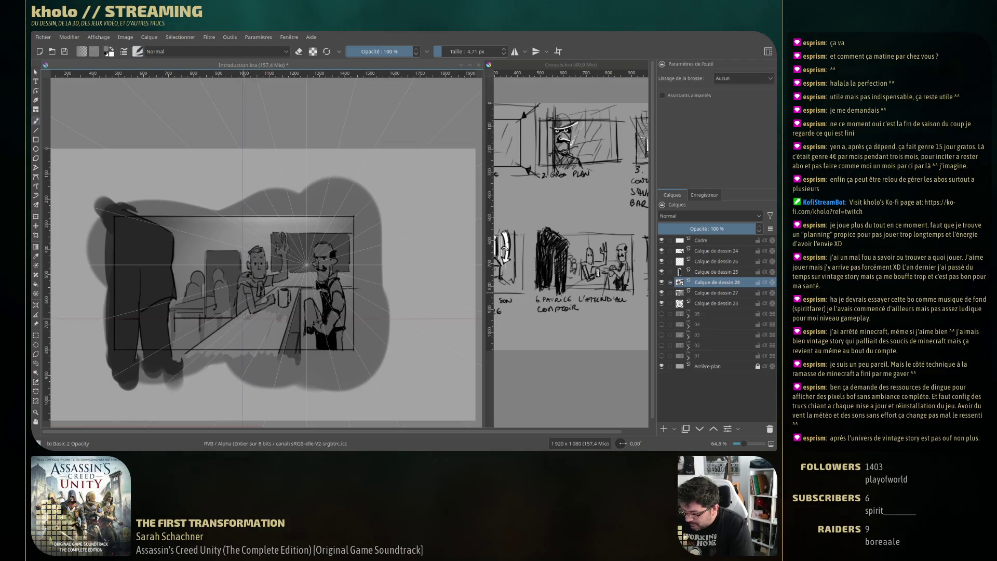
key("bracketright")
key("bracketright")
key("bracketright")
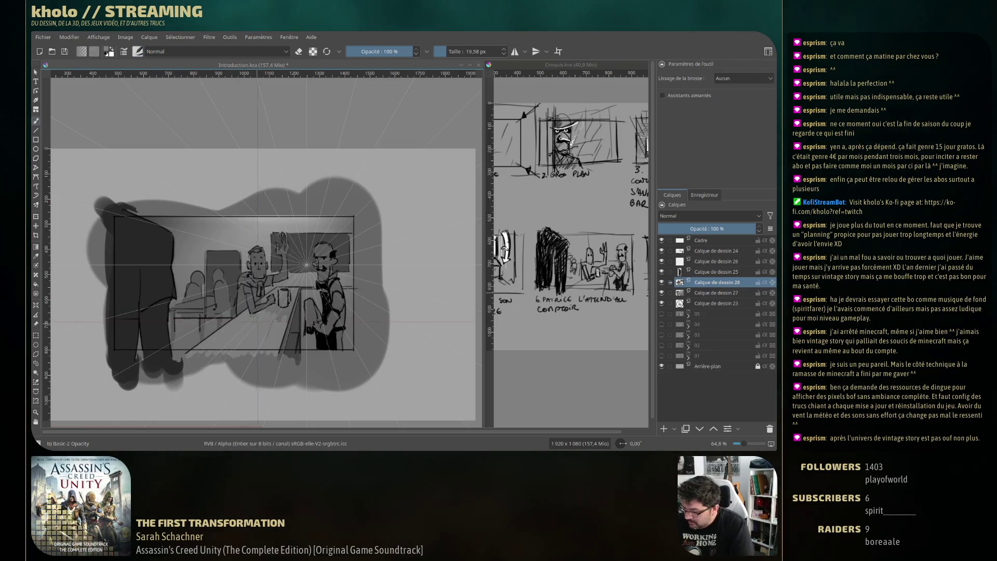
left_click_drag(249, 359, 259, 314)
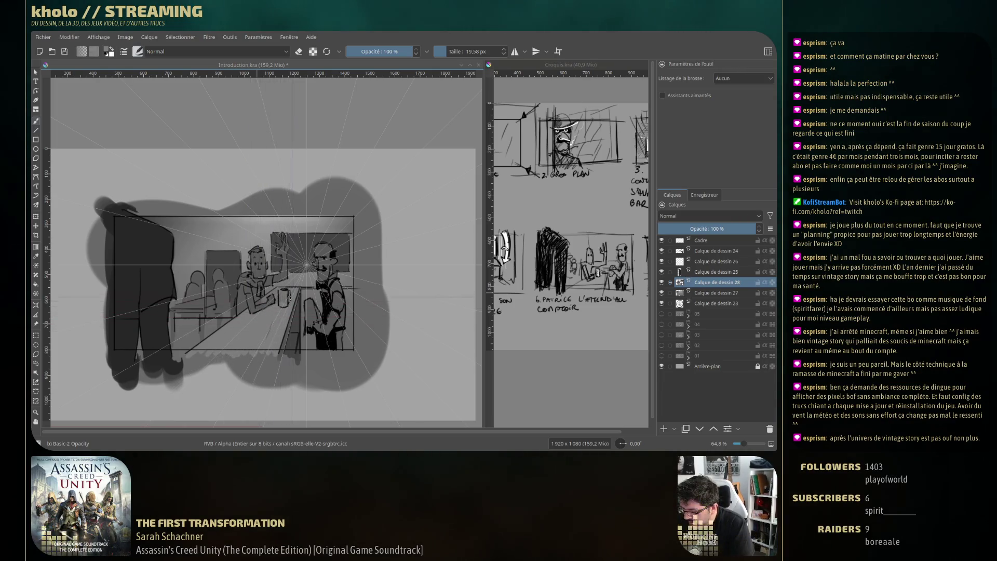
key("bracketleft")
key("bracketleft")
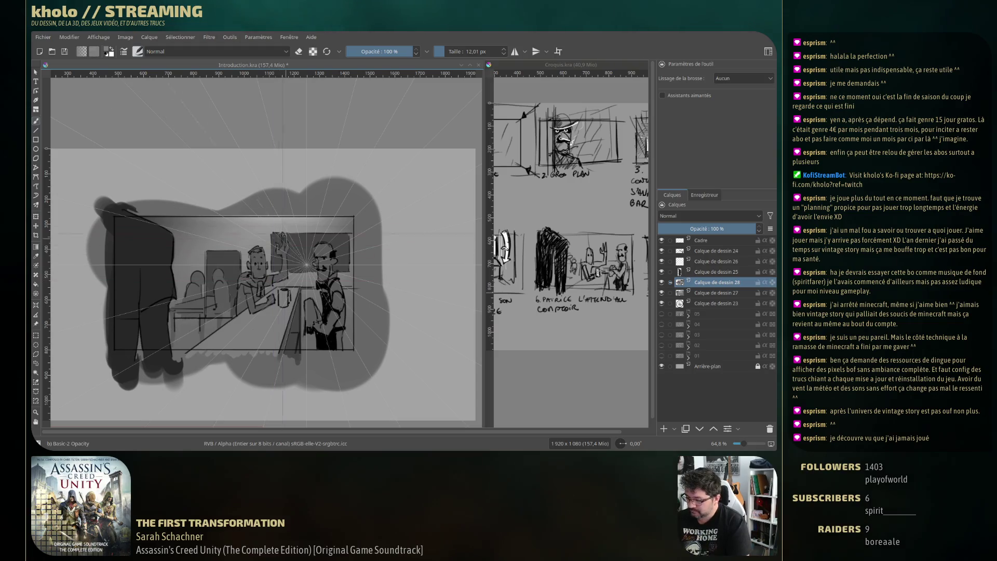
Pick a lighter painting colour from the pop-up palette
right_click(219, 282)
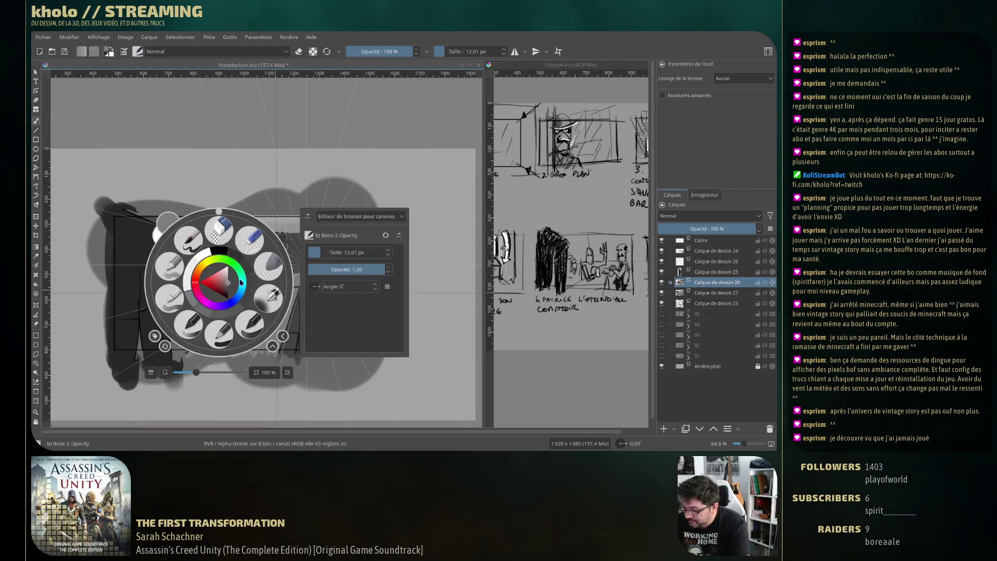
right_click(247, 264)
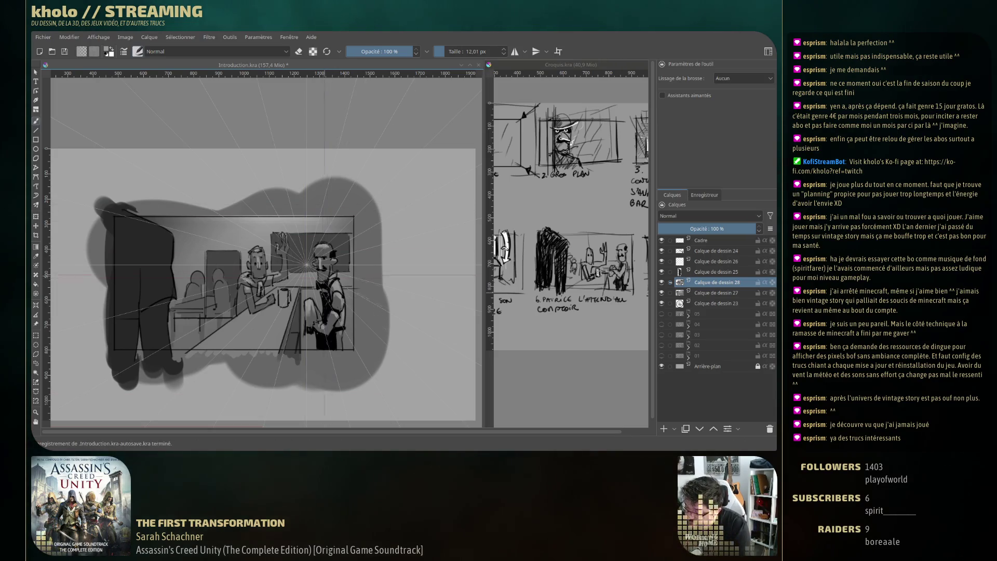
right_click(247, 267)
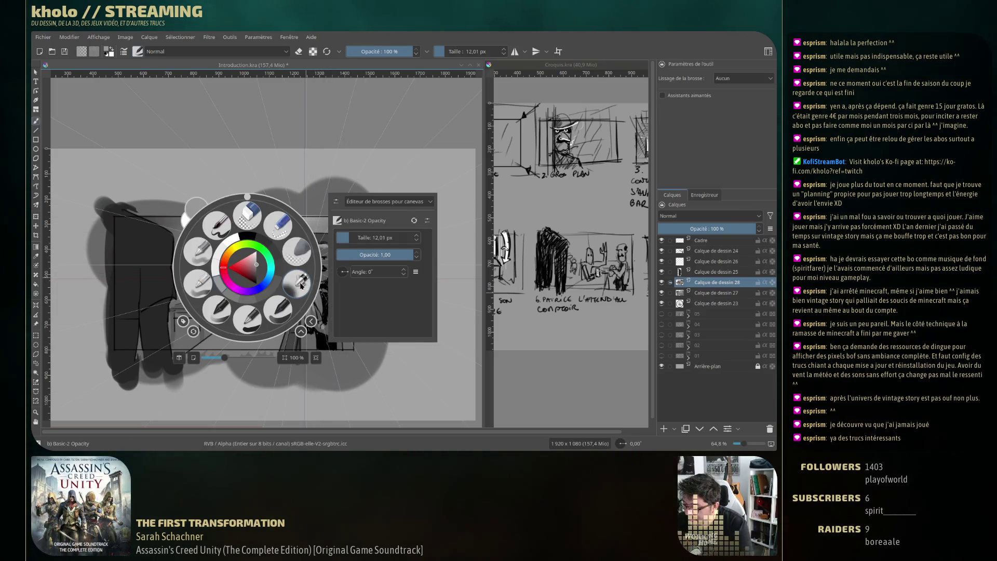
left_click_drag(262, 261, 265, 256)
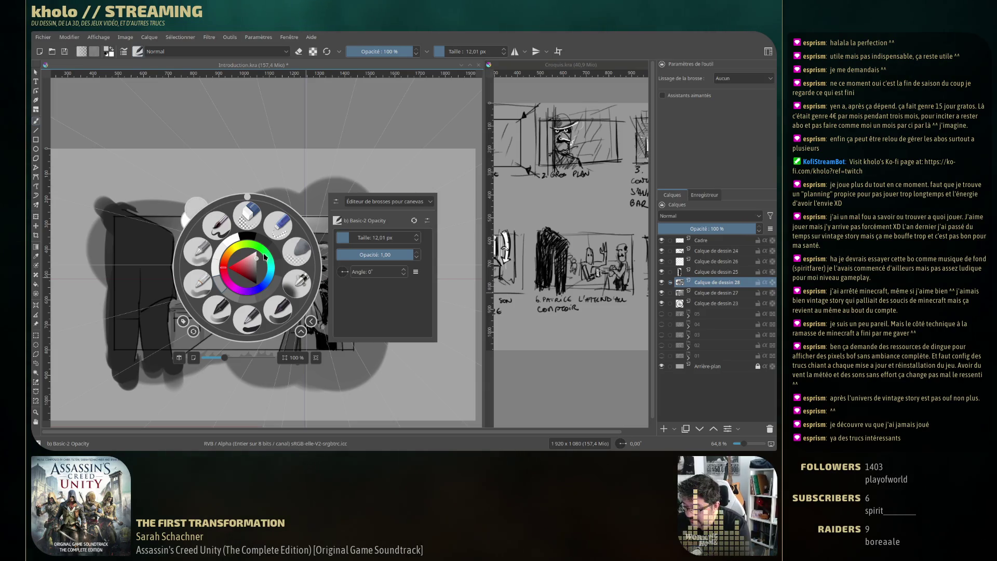
right_click(265, 256)
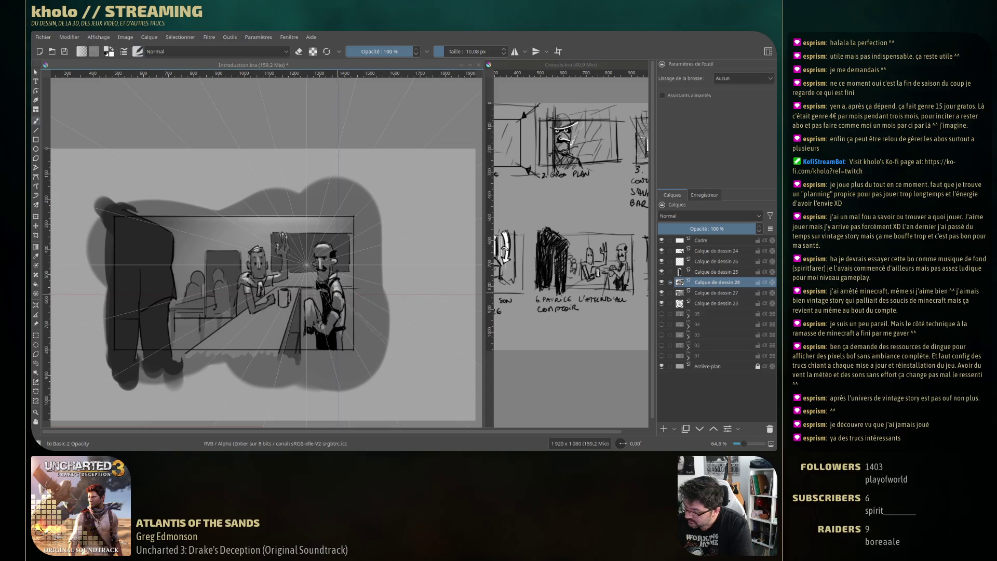
Darken the right figure's arm, enlarge the brush to 34.25 px and shade its head
left_click_drag(333, 312, 323, 327)
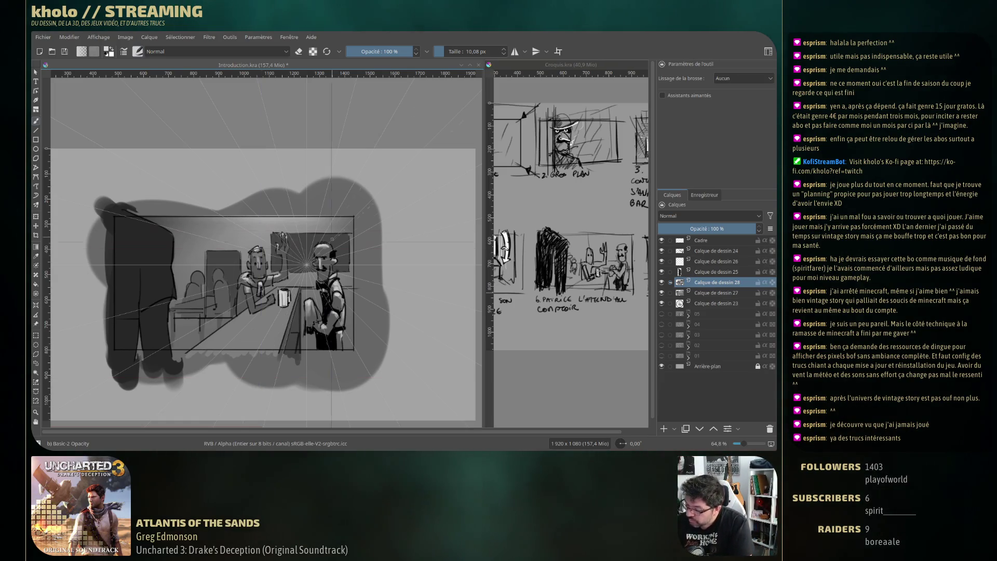
left_click_drag(326, 250, 324, 259)
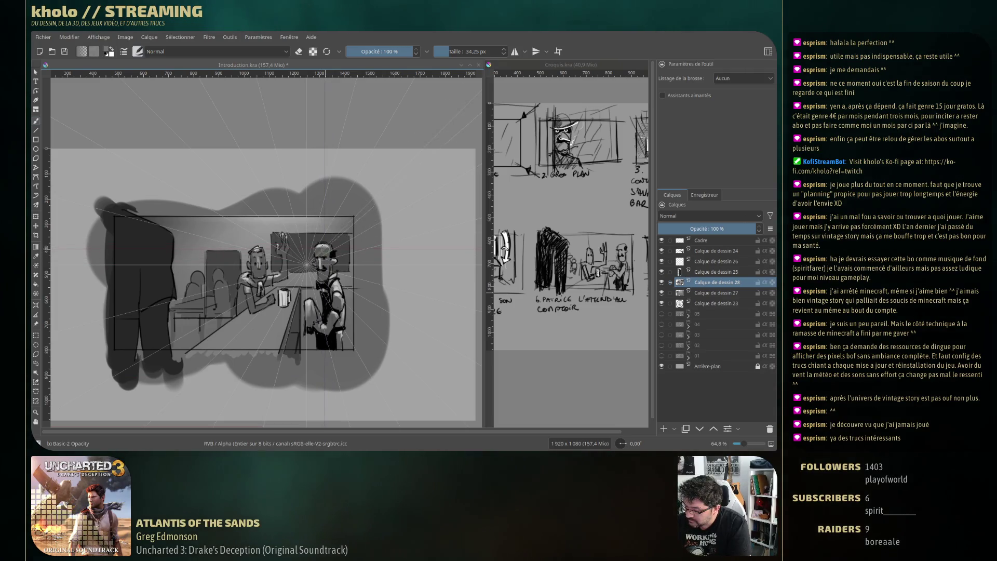
left_click_drag(323, 244, 331, 262)
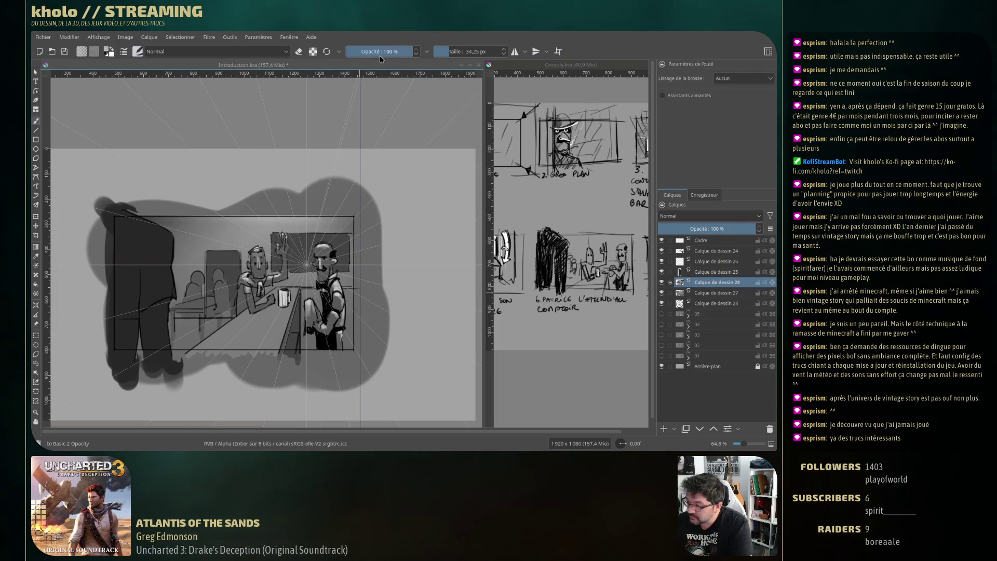
Lower brush opacity to 37% and try a faint stroke on the left figure, then undo it
left_click_drag(380, 52, 371, 52)
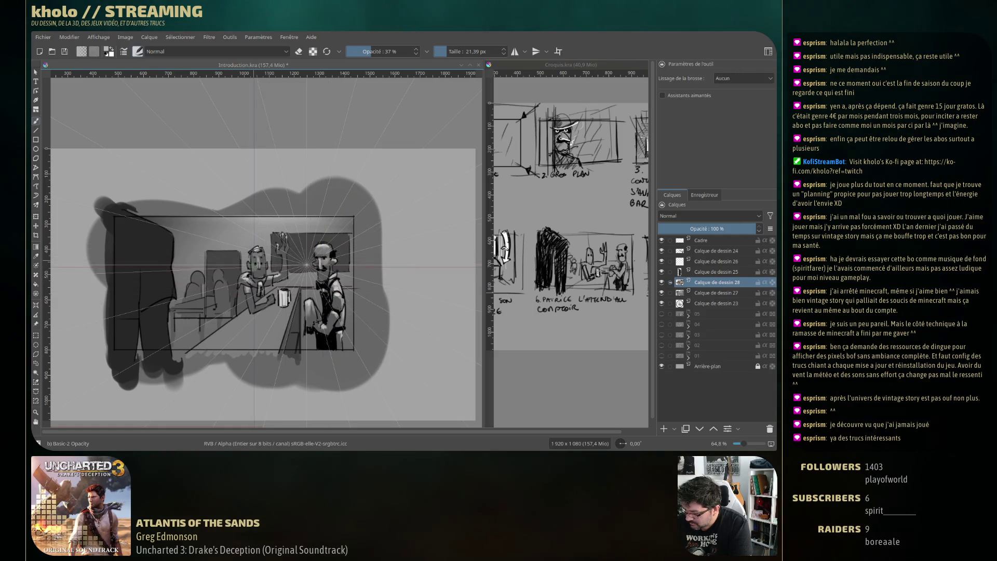
left_click_drag(163, 285, 109, 290)
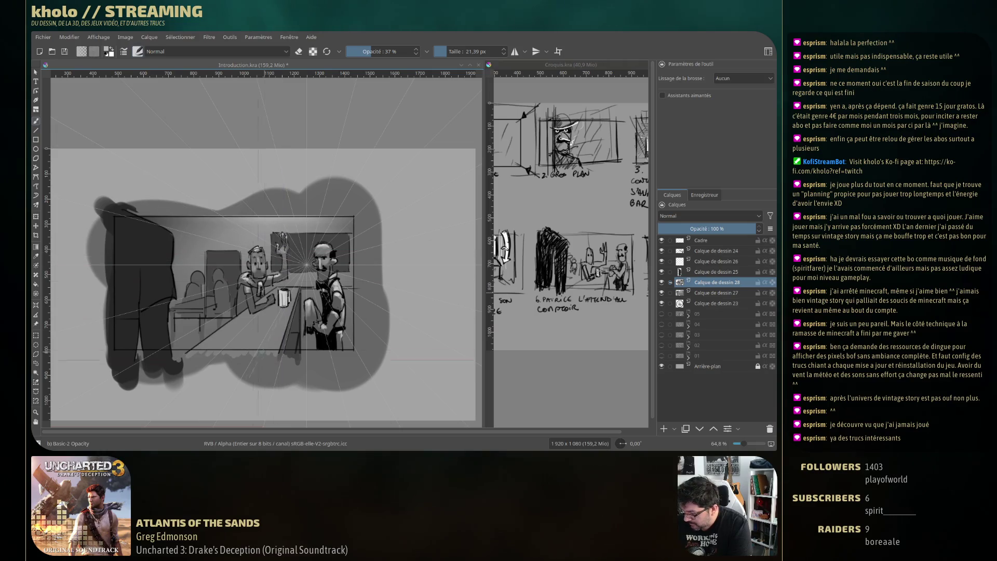
key("ctrl+z")
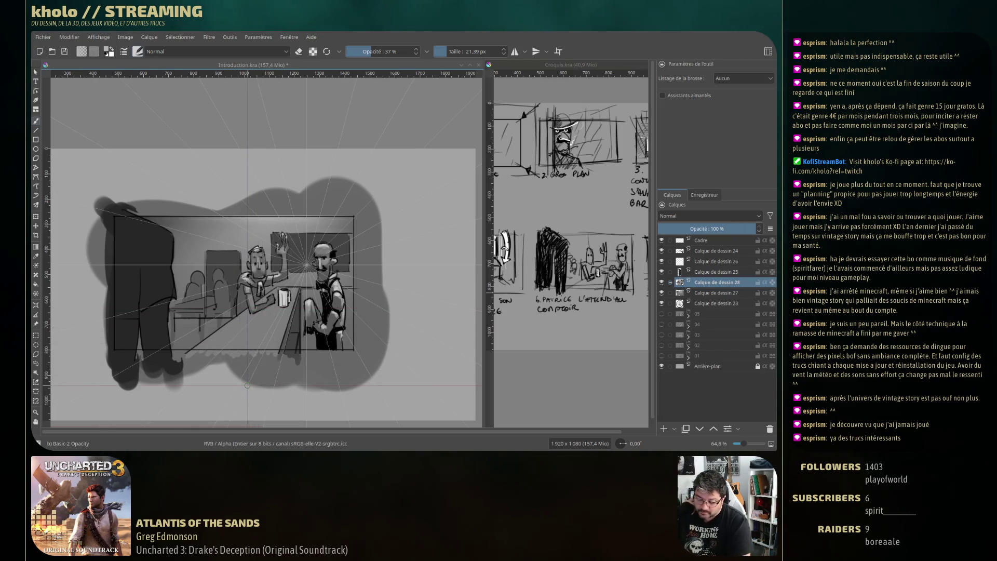
Shrink the brush to about 12.85 px via the pop-up palette and a Shift-drag
right_click(241, 301)
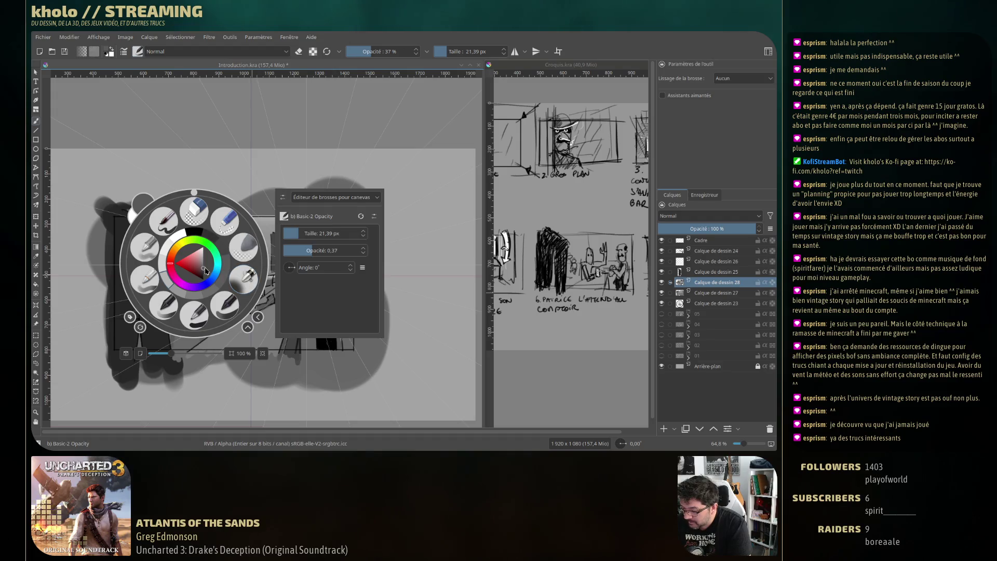
left_click(134, 365)
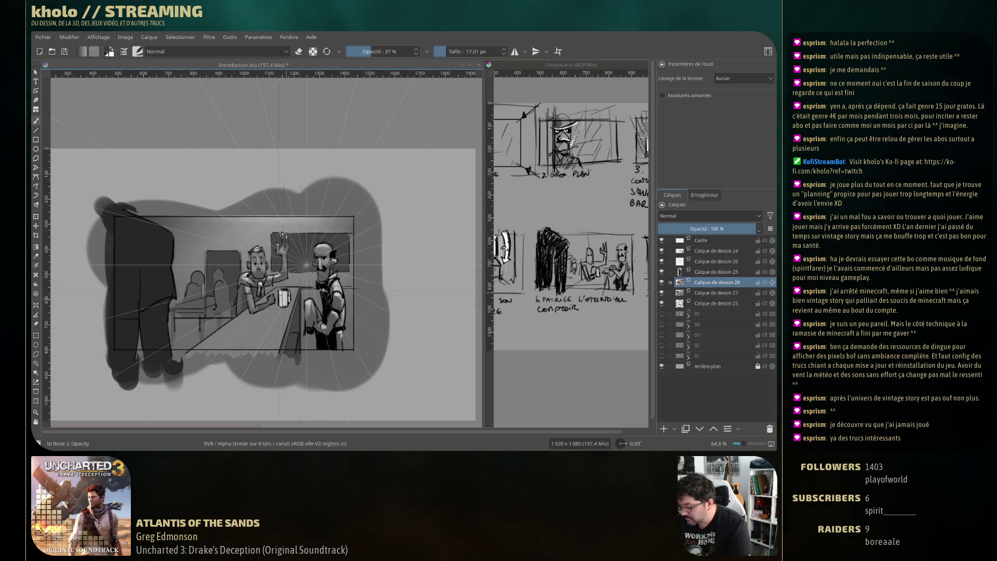
left_click_drag(332, 365, 269, 283)
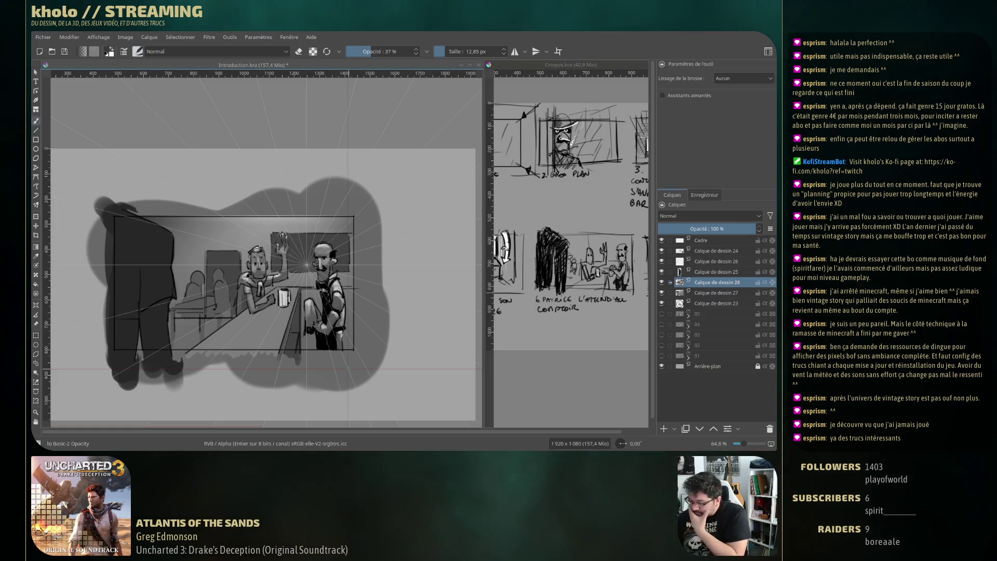
Outline a cone-shaped polygonal selection from above the window to the counter and feather its edges
left_click(36, 370)
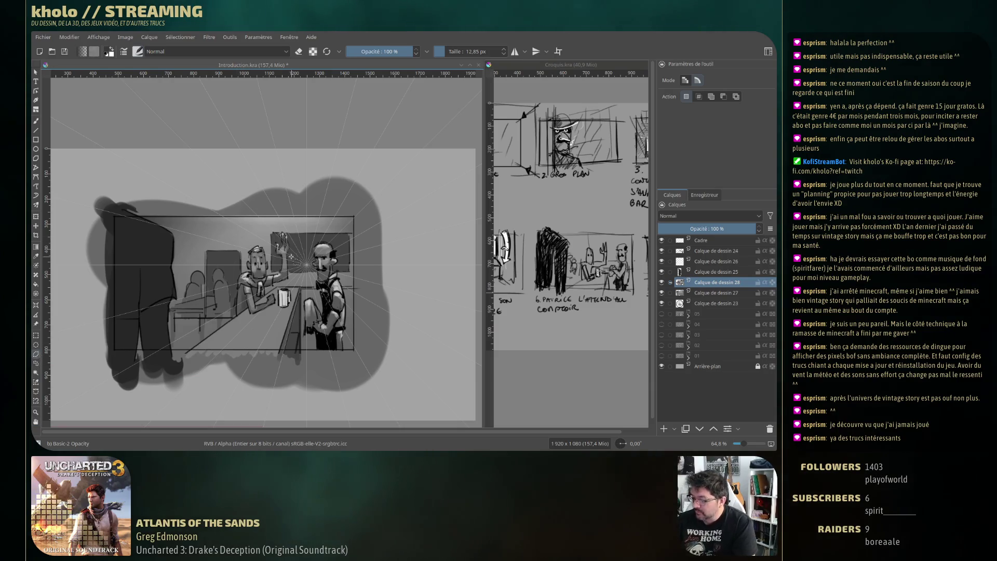
left_click(234, 391)
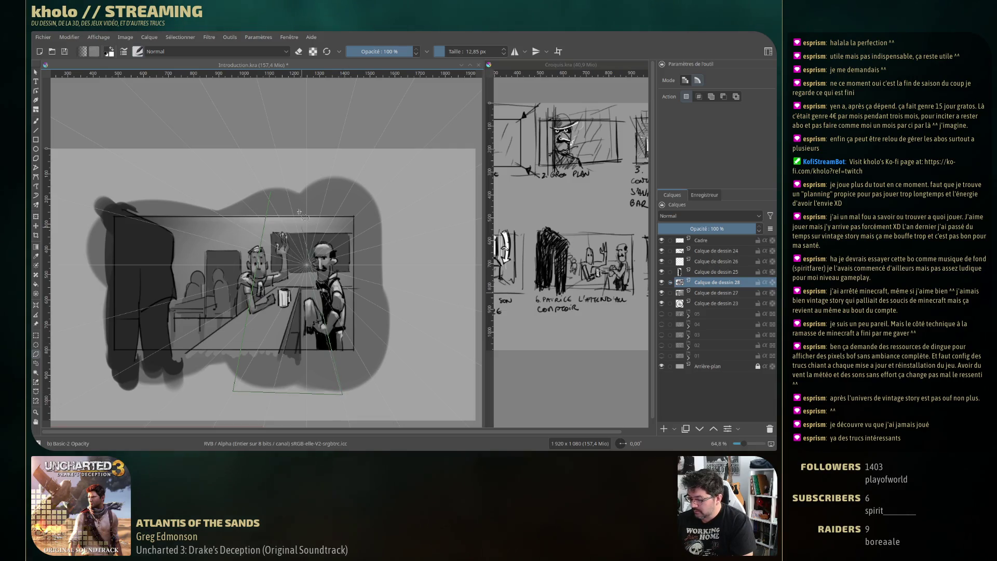
double_click(272, 187)
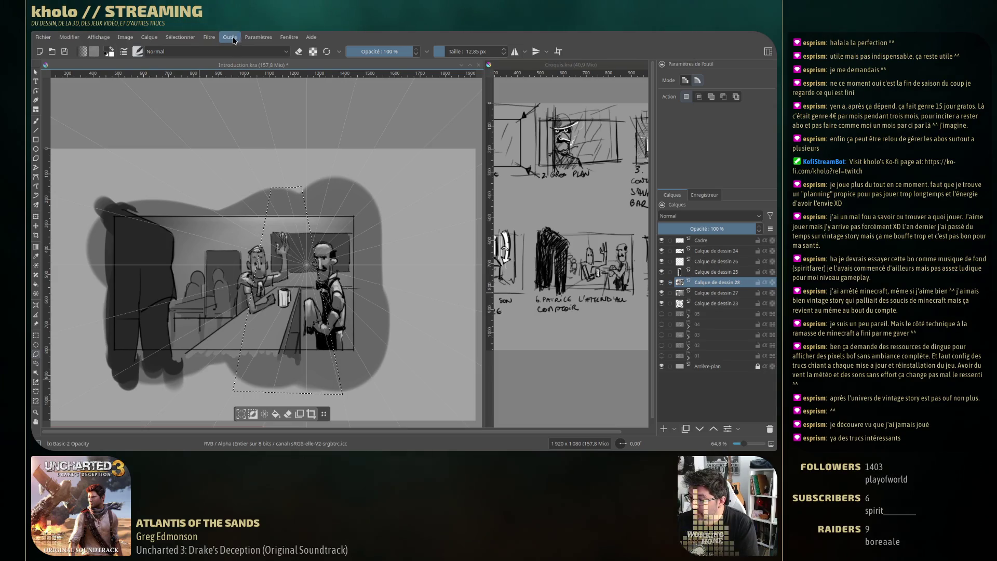
left_click(180, 37)
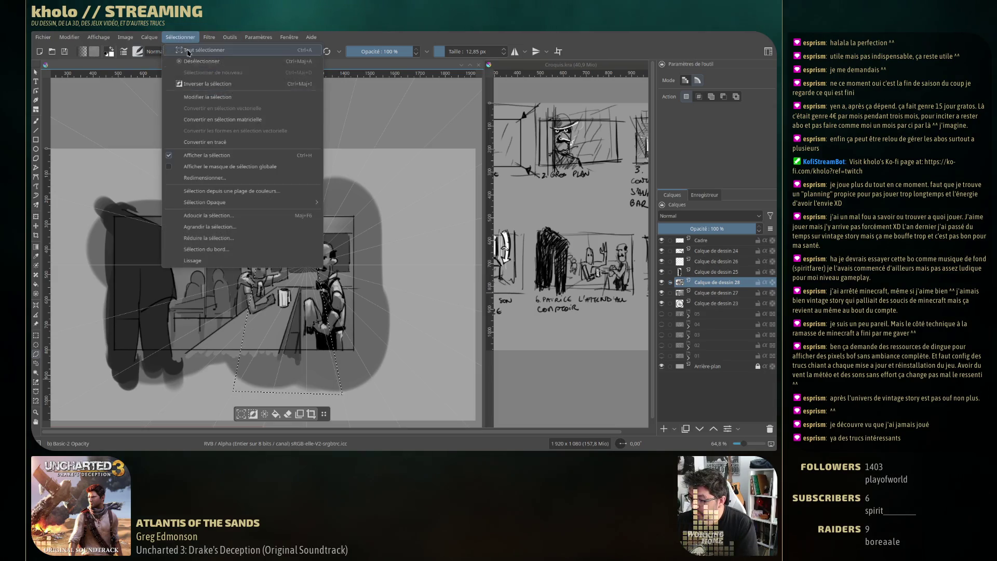
left_click(243, 216)
key("Return")
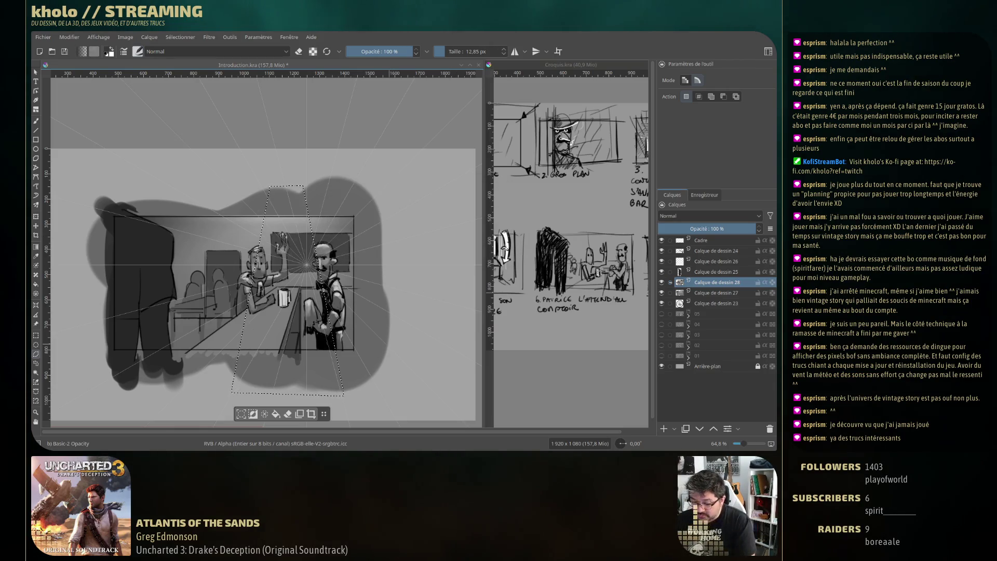
key("g")
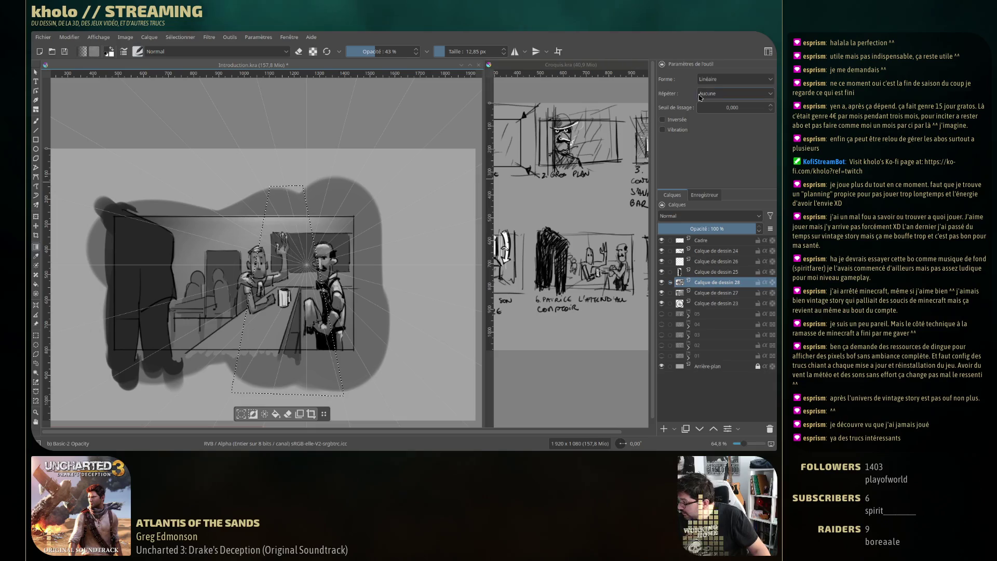
Set the gradient to Radiale at 26% opacity and try a first gradient, then undo it
left_click(735, 79)
left_click(724, 112)
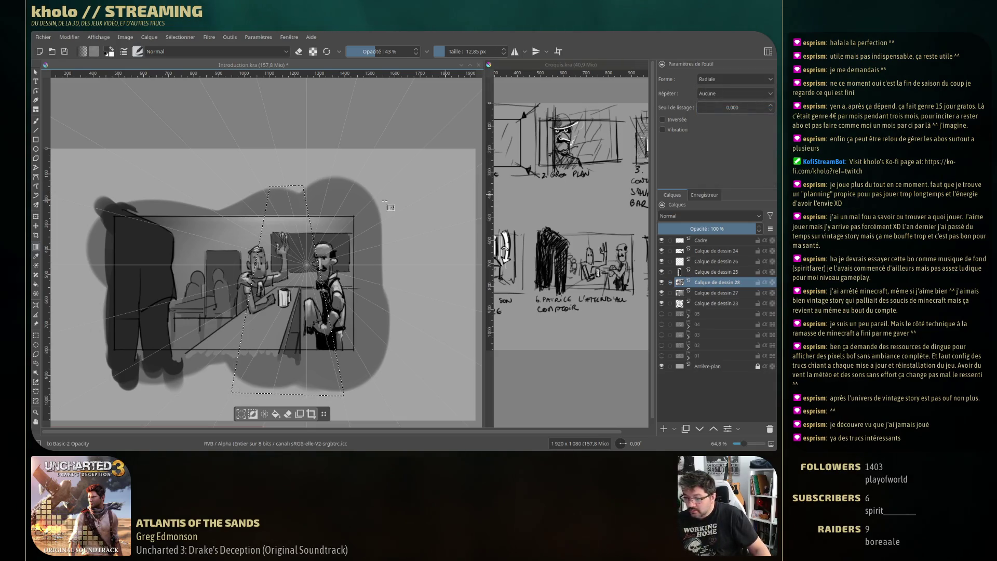
left_click(364, 51)
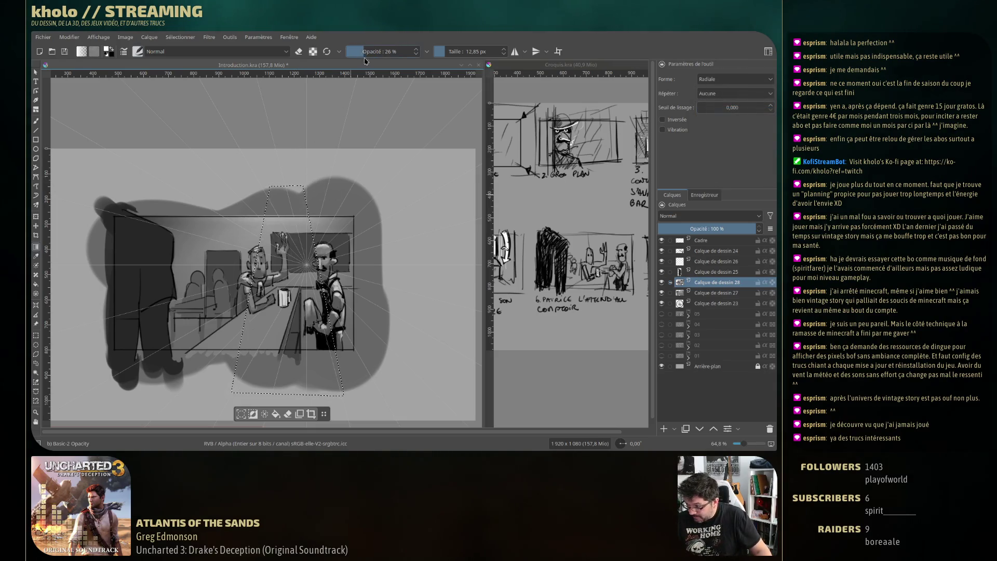
left_click_drag(291, 166, 282, 441)
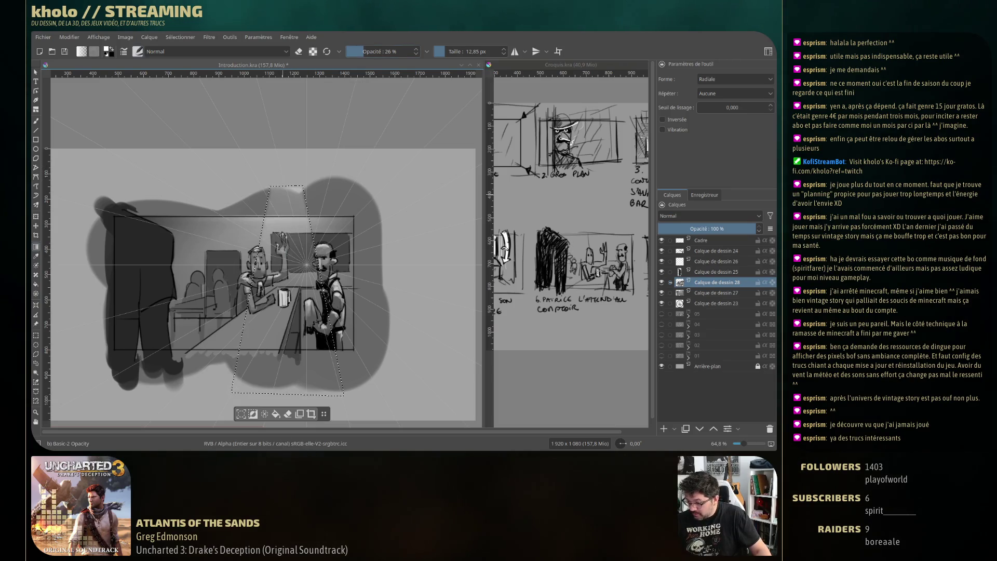
key("ctrl+shift+a")
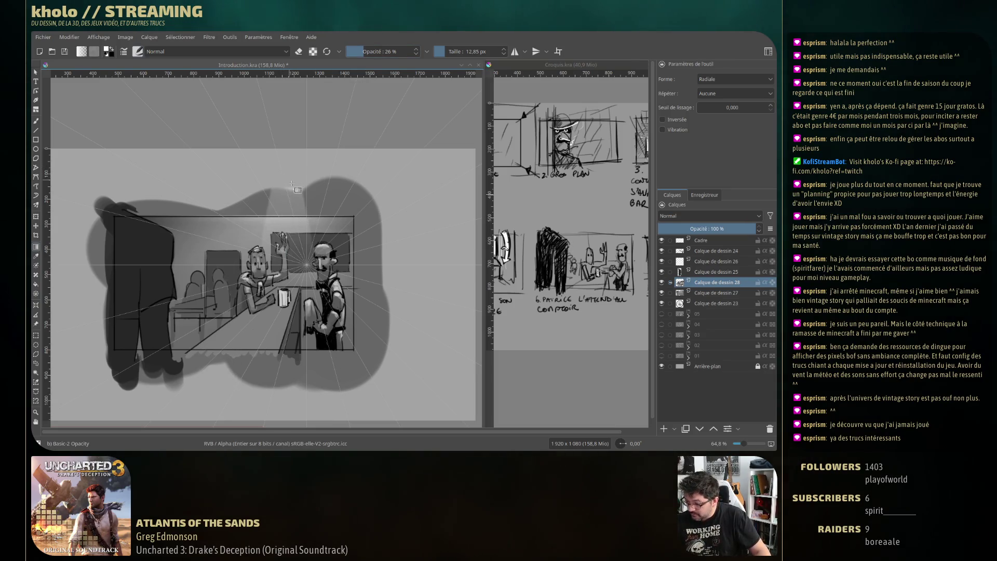
key("ctrl+z")
Add a new layer just under Cadre and paint radial gradients for the light beam inside the cone
left_click(664, 429)
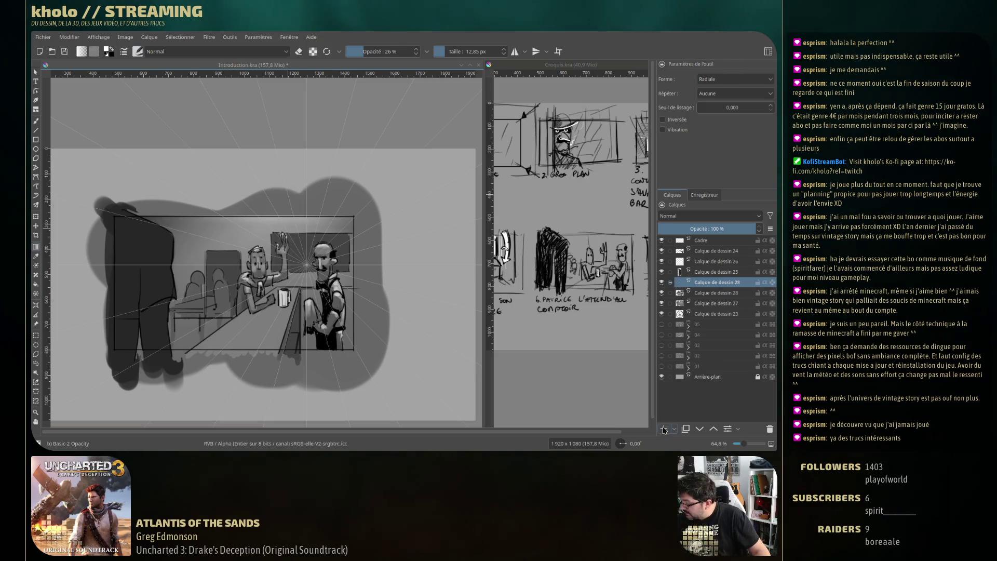
left_click_drag(721, 282, 723, 251)
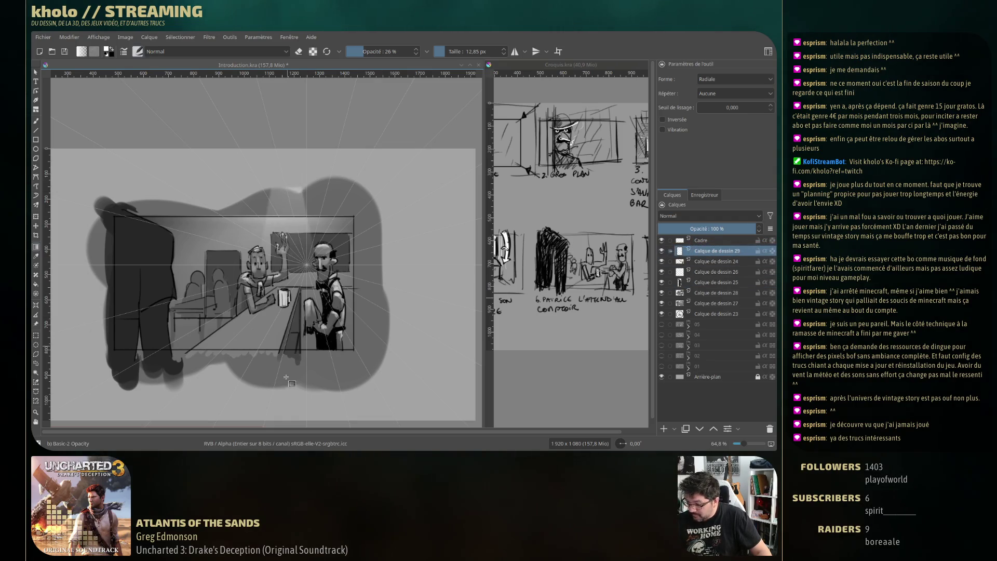
left_click_drag(288, 248, 289, 249)
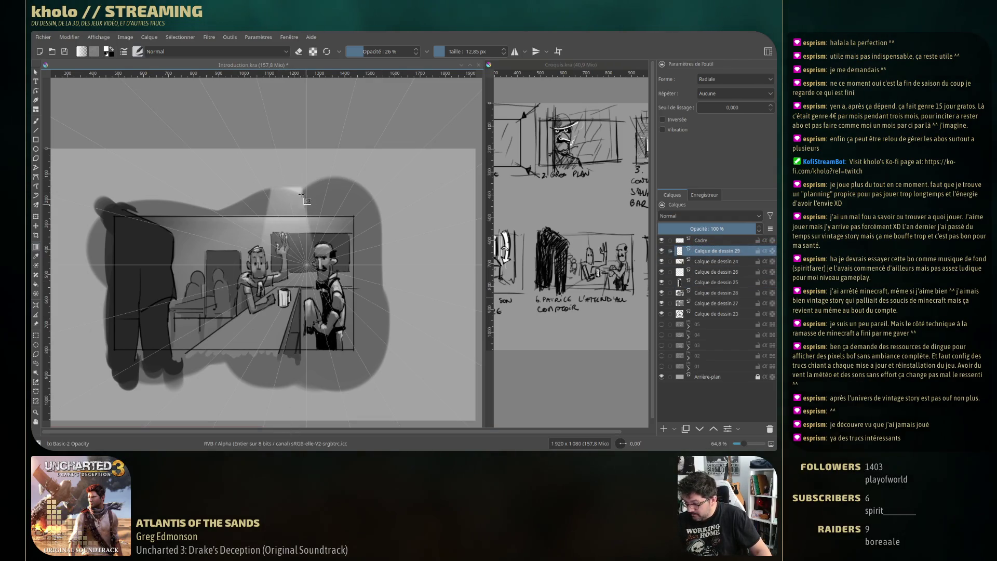
left_click_drag(302, 196, 291, 234)
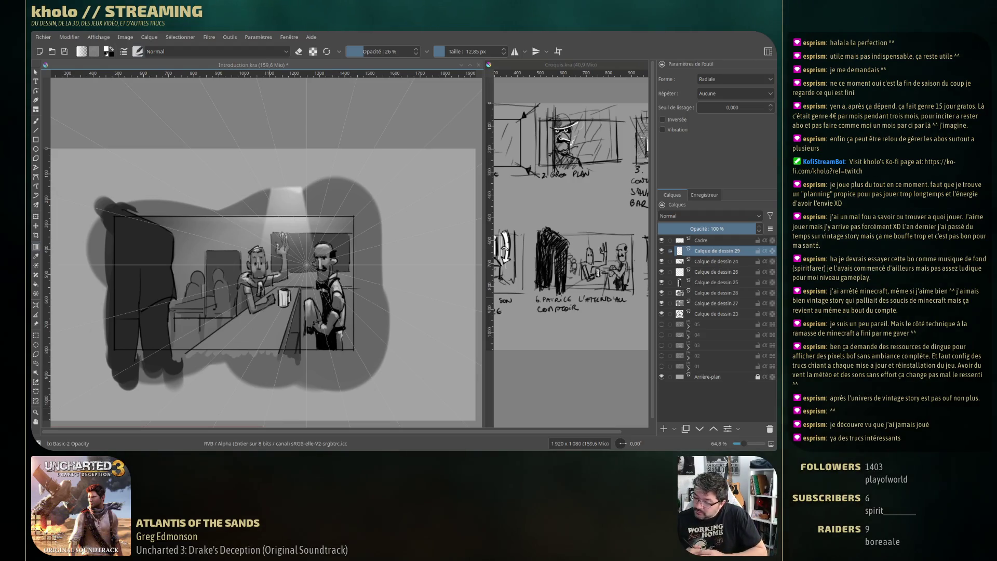
left_click_drag(284, 183, 274, 412)
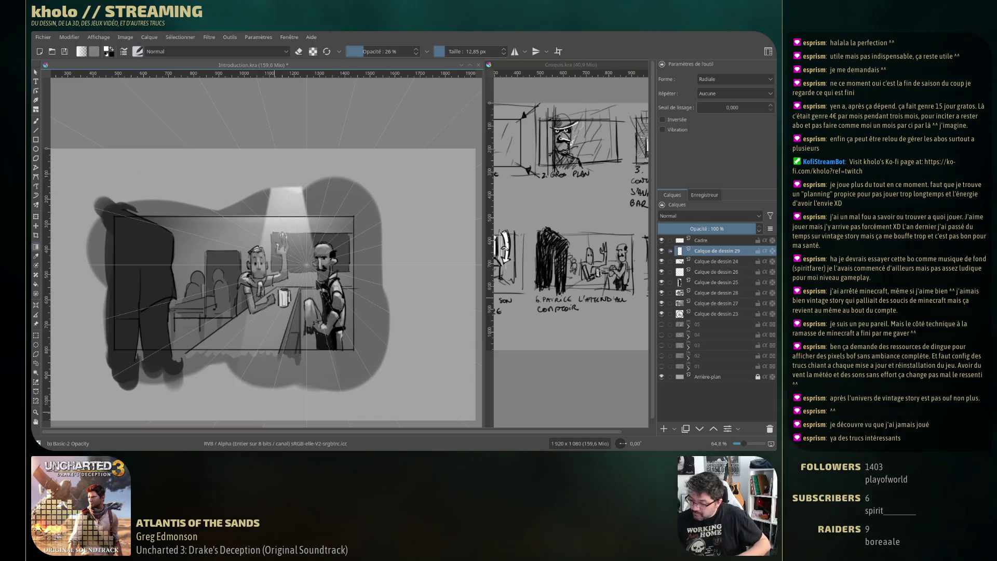
key("ctrl+z")
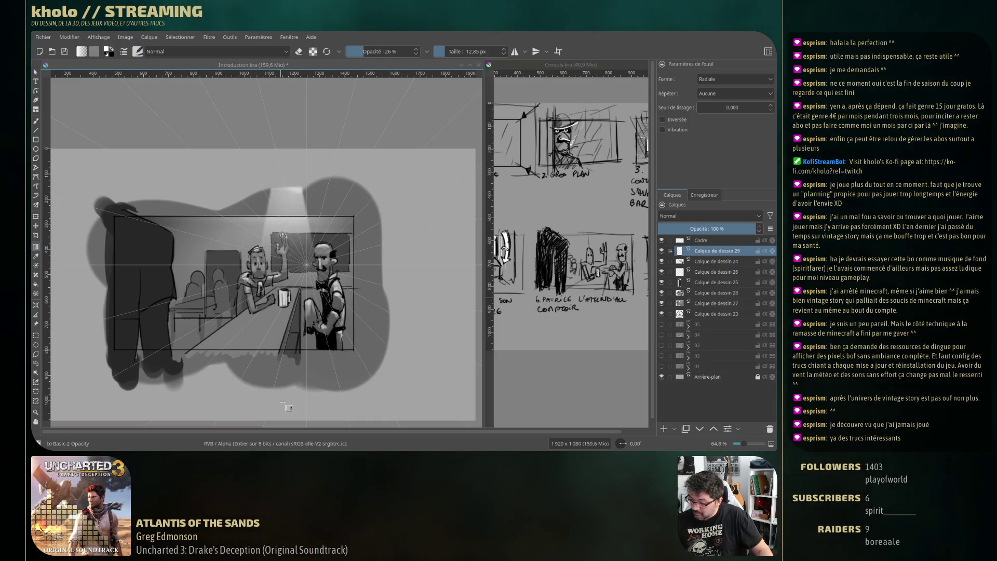
key("ctrl+shift+z")
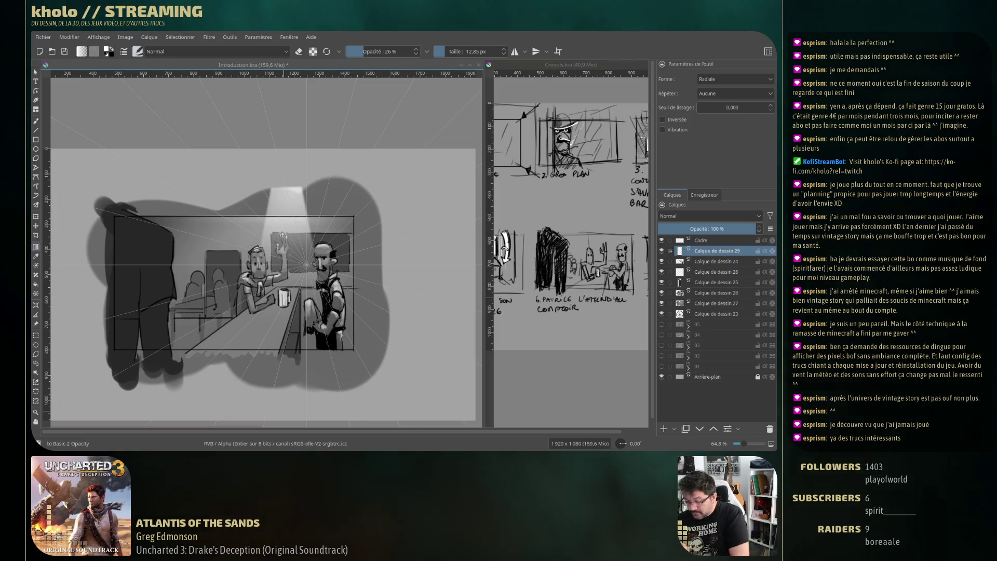
key("b")
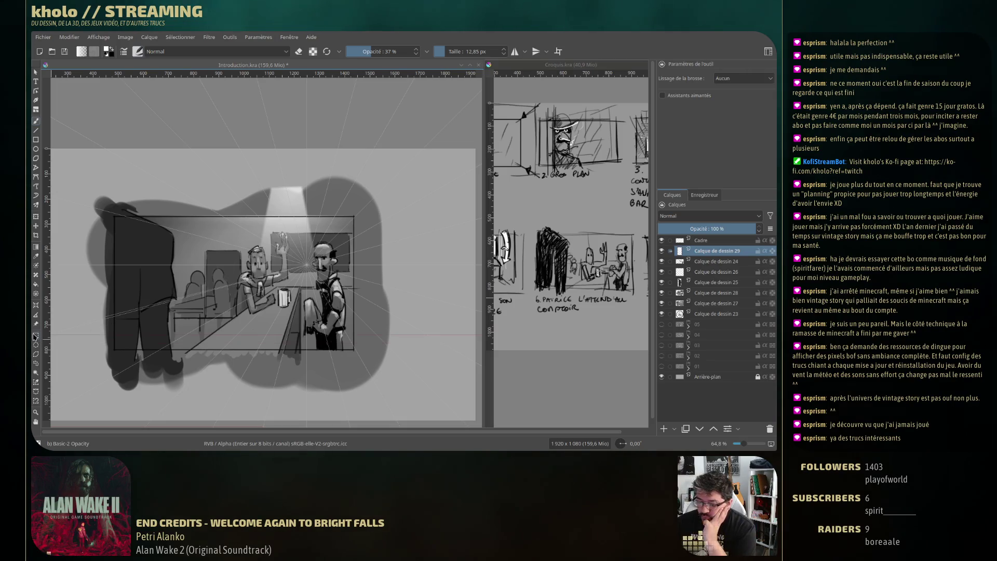
Merge Calque de dessin 28, 27 and 25 into one layer with Ctrl+E
key("ctrl+r")
mouse_move(73, 127)
left_mouse_down()
mouse_move(247, 182)
mouse_move(414, 214)
left_mouse_up()
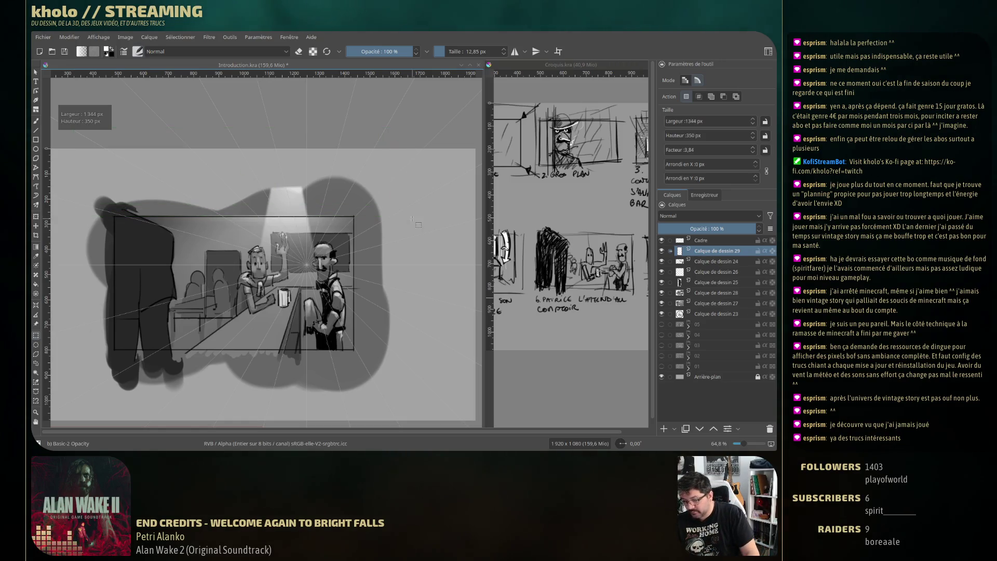
left_click(715, 293)
left_click(714, 303)
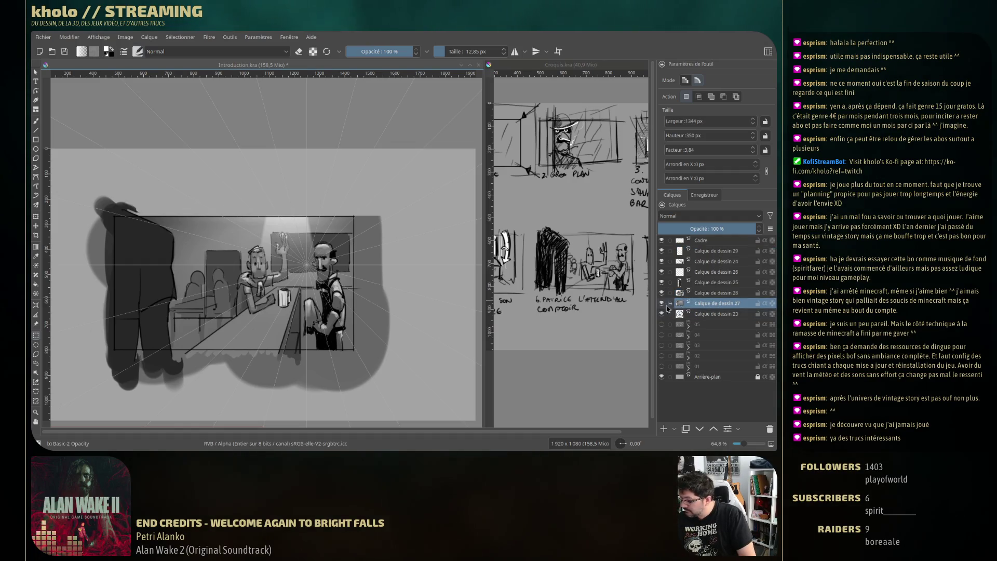
left_click(700, 284)
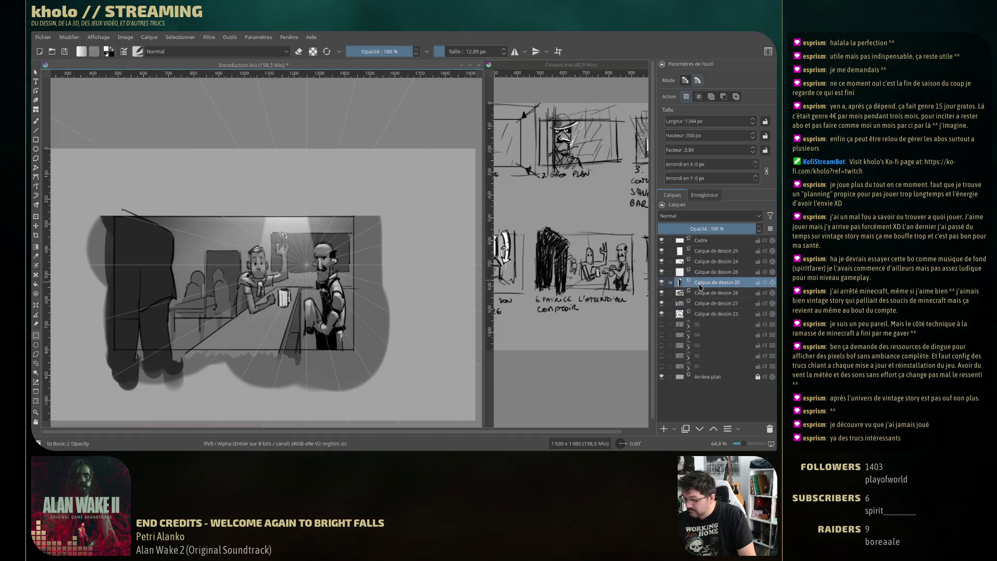
left_click(718, 306, "shift")
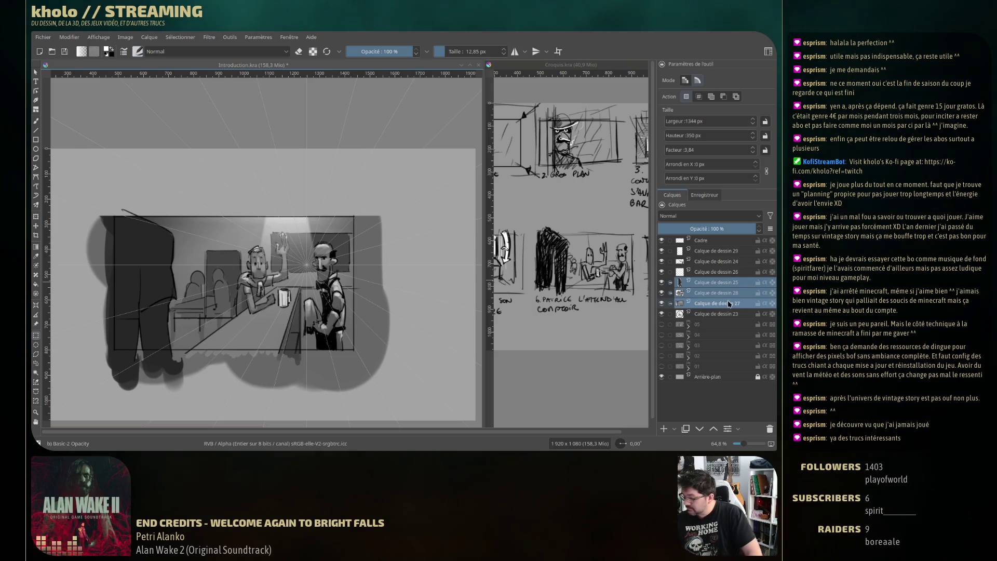
key("ctrl+e")
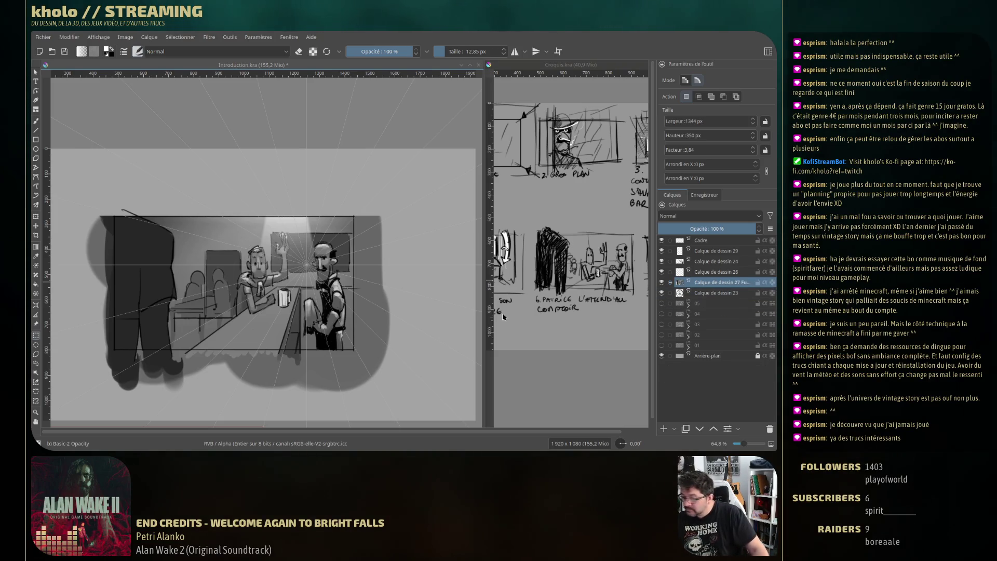
Delete the grey shading outside the panel frame on the left, right and bottom
left_click_drag(76, 186, 114, 415)
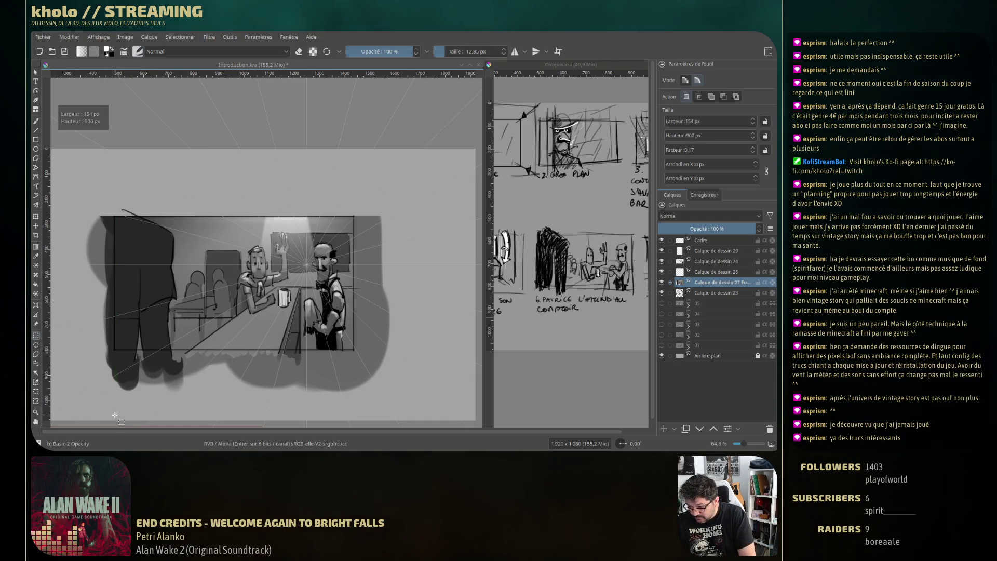
left_click_drag(64, 170, 115, 399)
key("Delete")
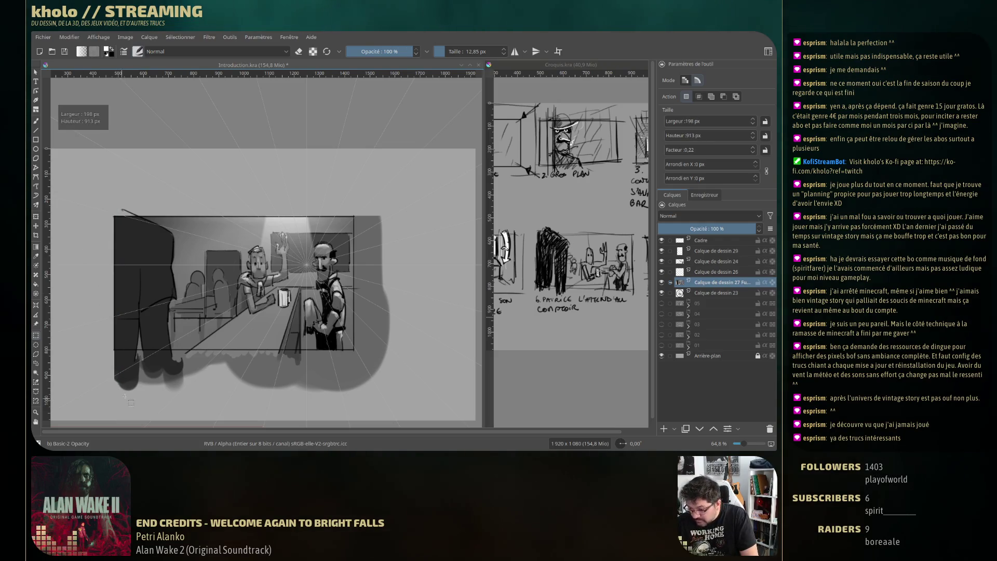
left_click_drag(430, 158, 354, 400)
key("Delete")
left_click_drag(95, 411, 390, 355)
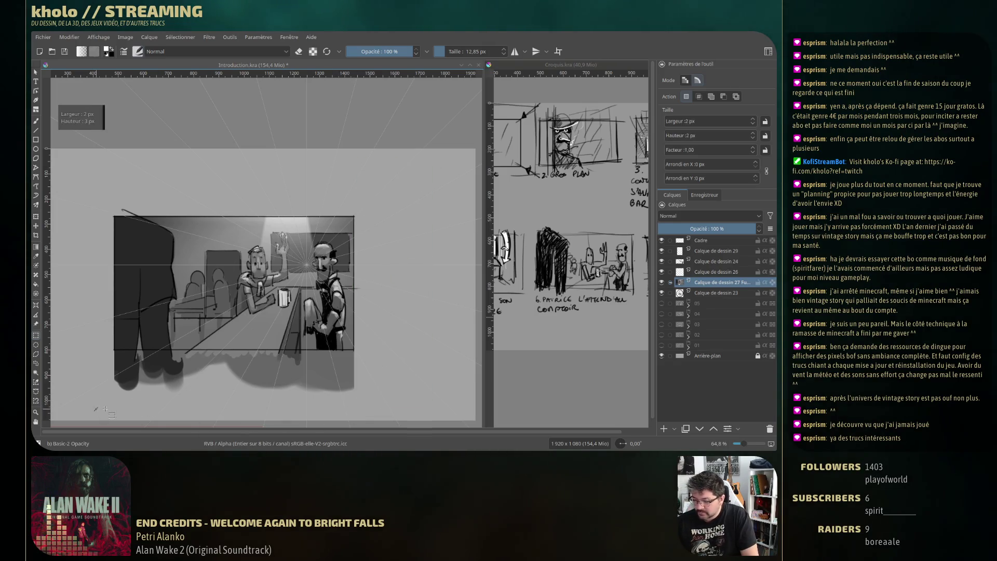
key("Delete")
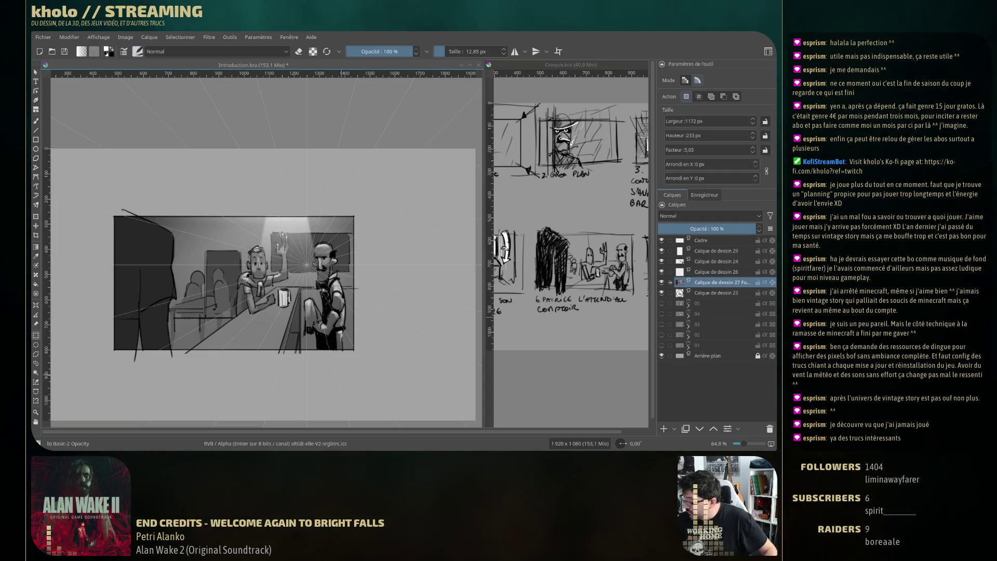
key("b")
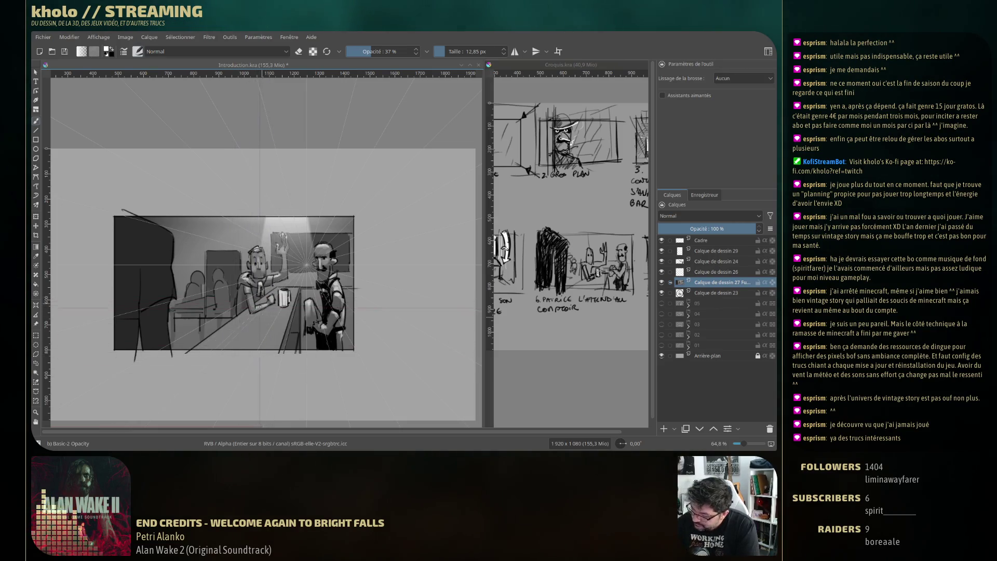
Undo the last two marks and paint light shading over the right man's arm
key("ctrl+z")
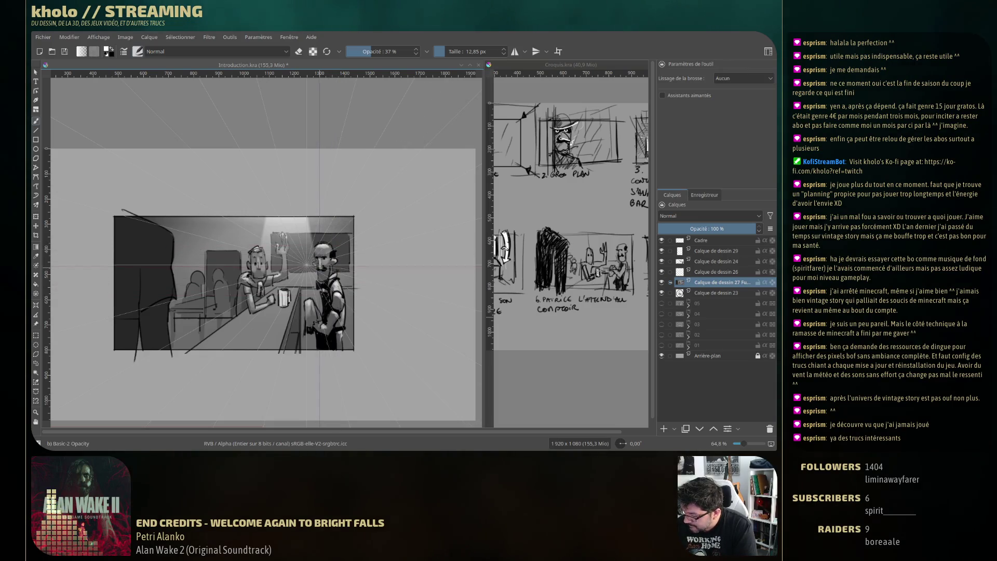
key("ctrl+z")
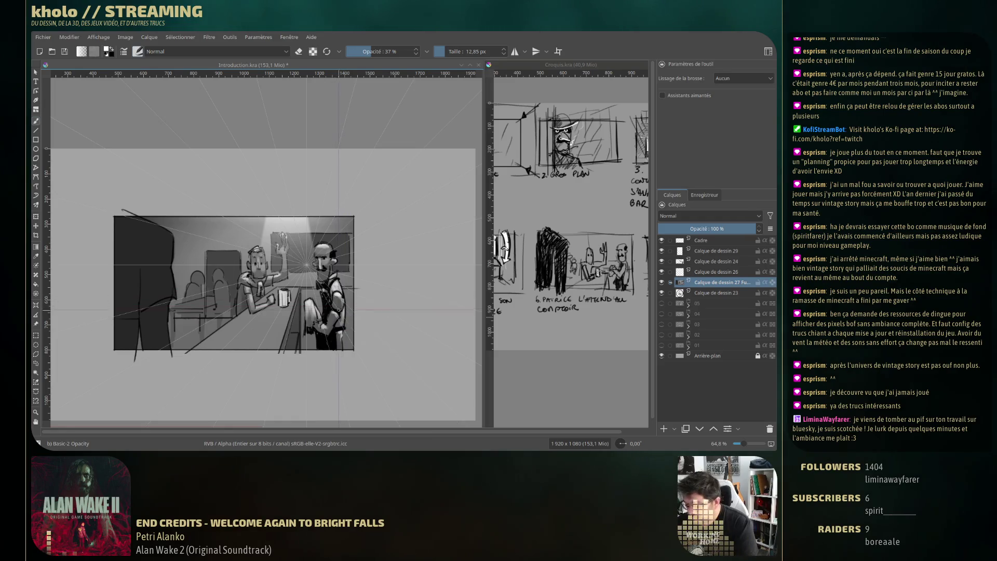
mouse_move(337, 304)
left_mouse_down()
mouse_move(333, 296)
mouse_move(328, 327)
left_mouse_up()
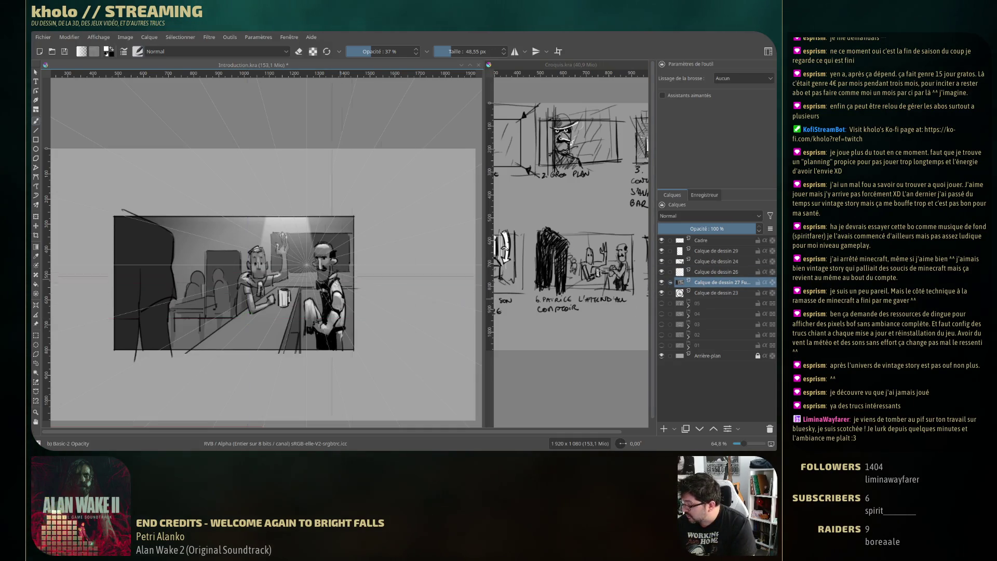
Hide drawing layer 26 and toggle layers 24 and 29 to check their content
scroll(302, 297, "down", 3)
scroll(301, 297, "down", 2)
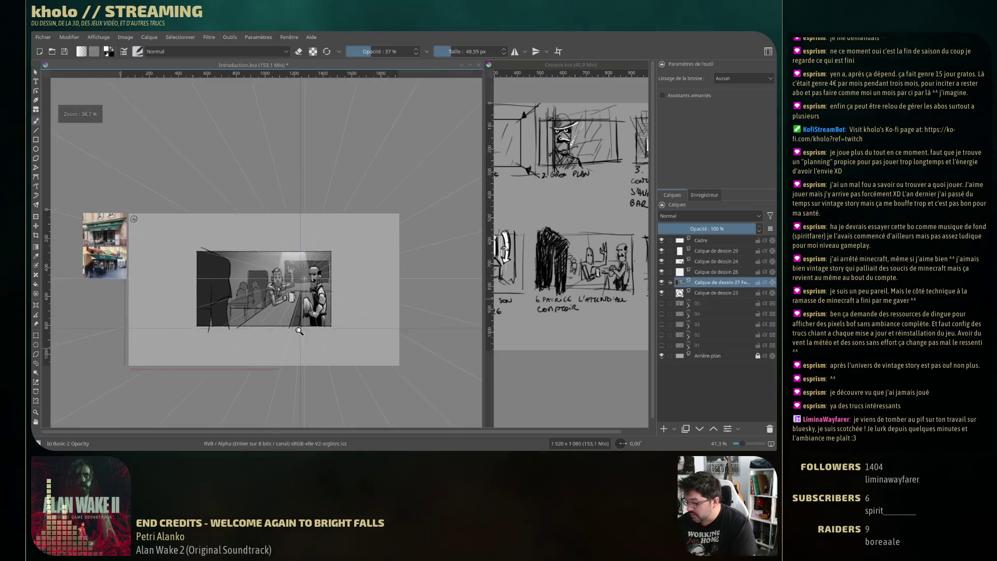
left_click(662, 272)
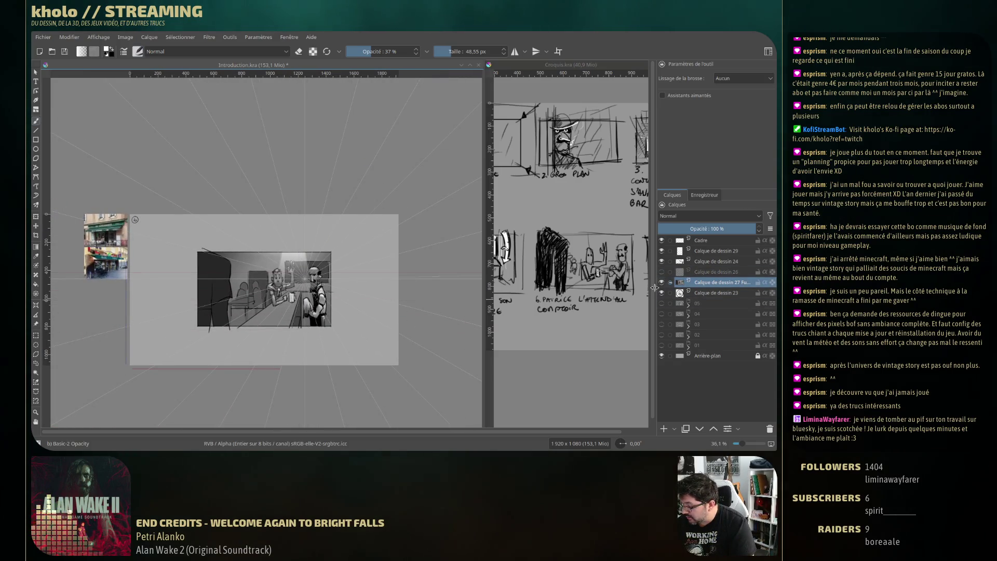
left_click(662, 261)
left_click(662, 261)
left_click(662, 261)
left_click(661, 261)
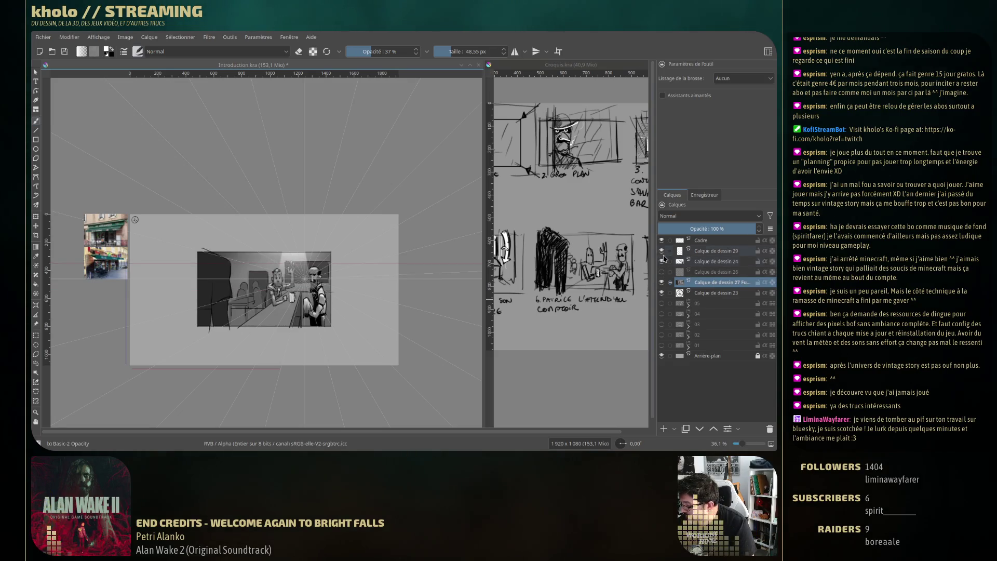
left_click(662, 250)
left_click(662, 251)
left_click(662, 250)
left_click(662, 251)
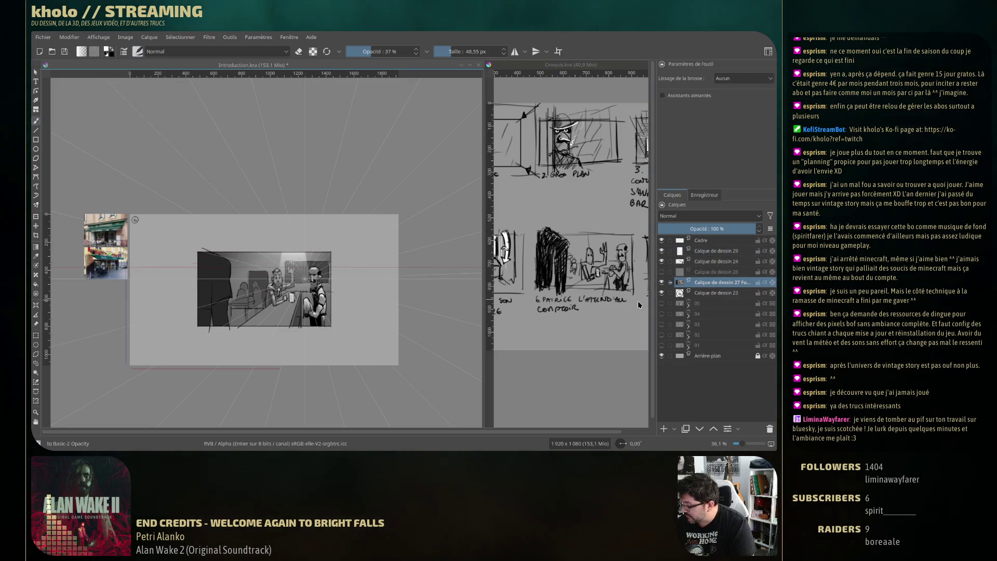
Select drawing layers 29 through 23 and group them with Ctrl+G
left_click(721, 251)
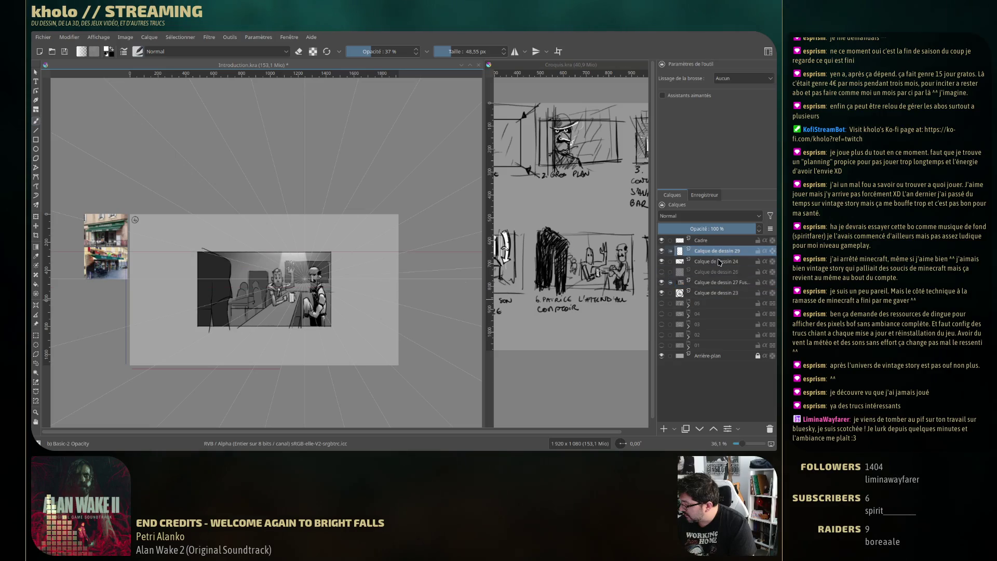
left_click(718, 294, "shift")
mouse_move(717, 282)
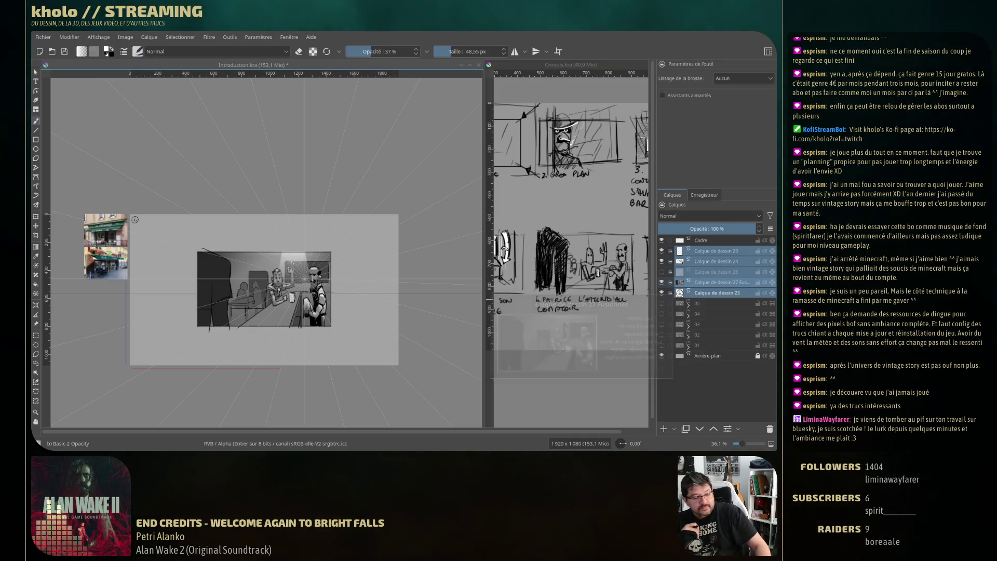
key("ctrl+g")
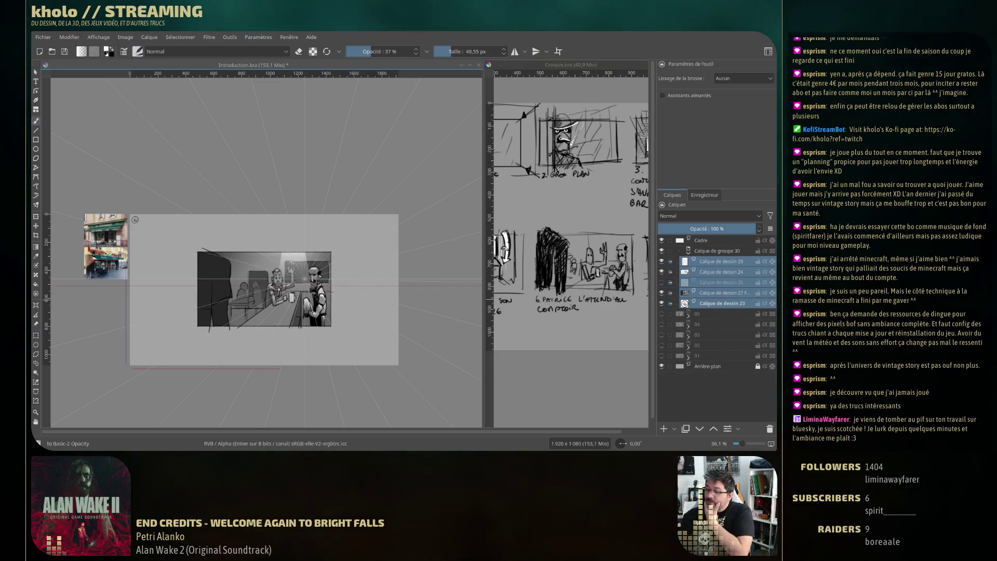
Rename the new layer group to 06 and delete drawing layer 26
double_click(730, 251)
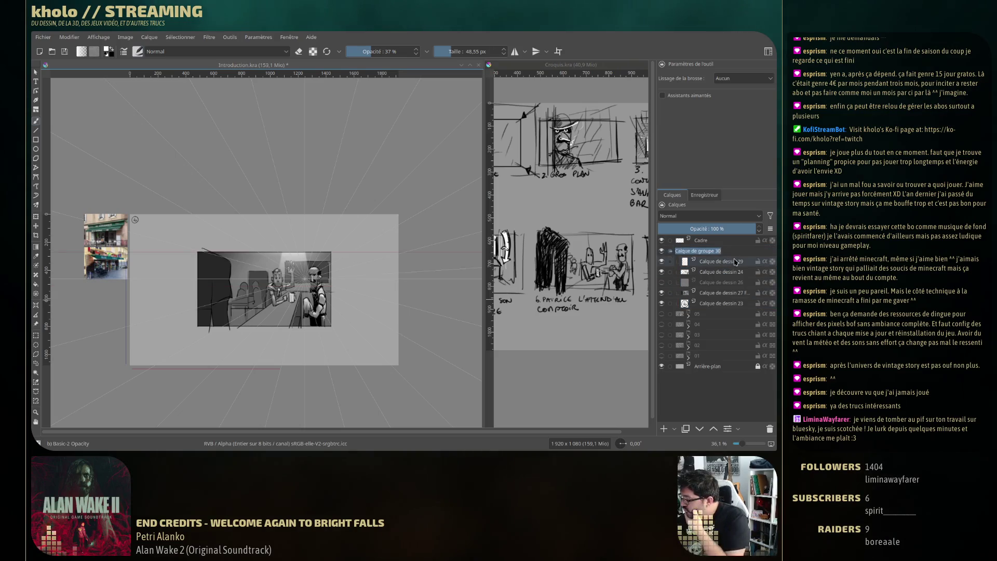
type("06")
key("Return")
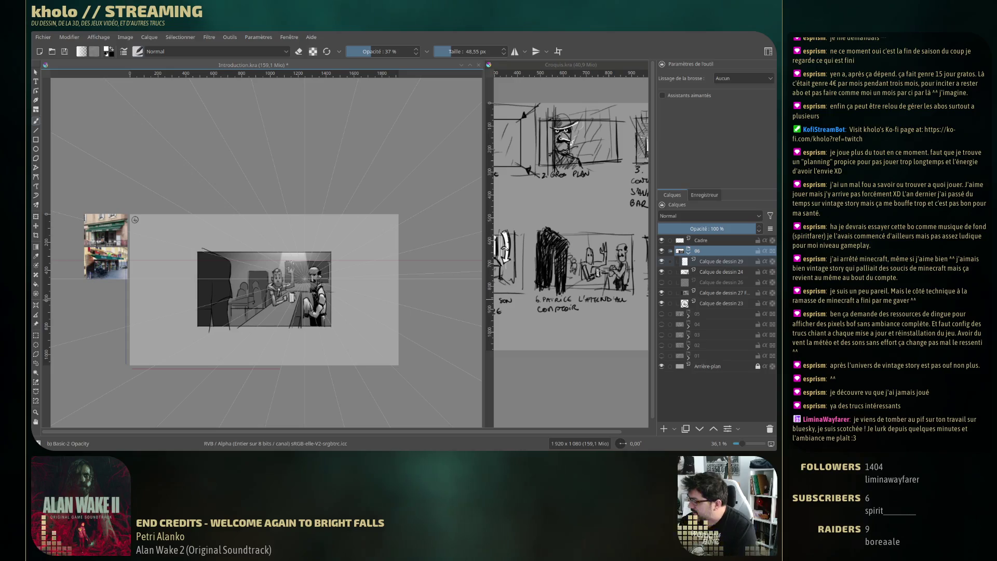
left_click(722, 282)
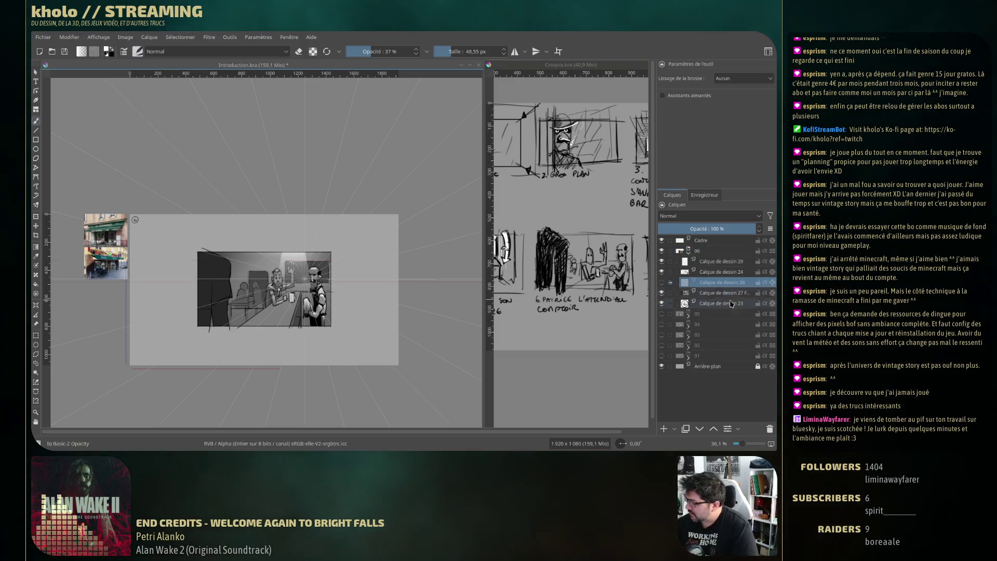
mouse_move(697, 324)
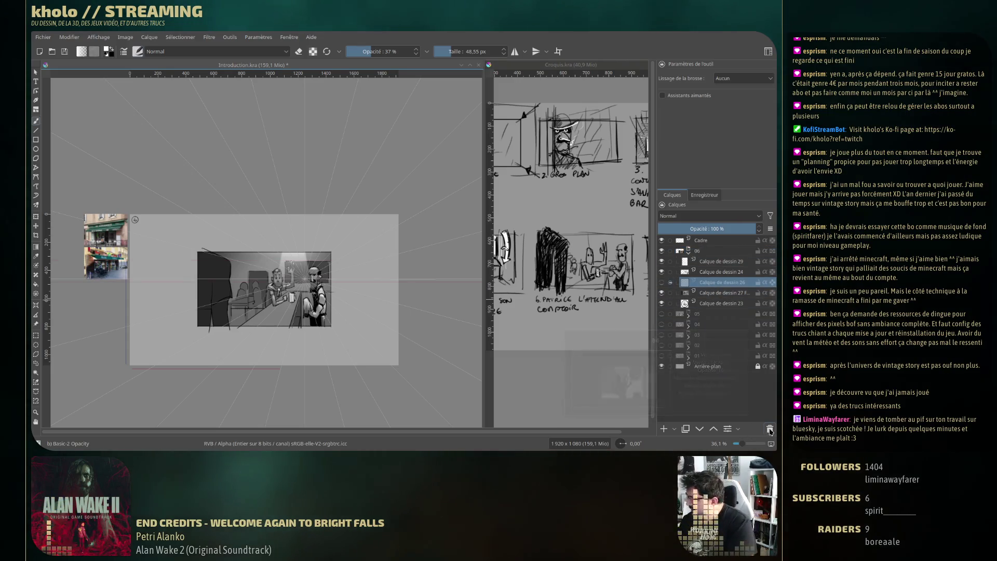
left_click(770, 429)
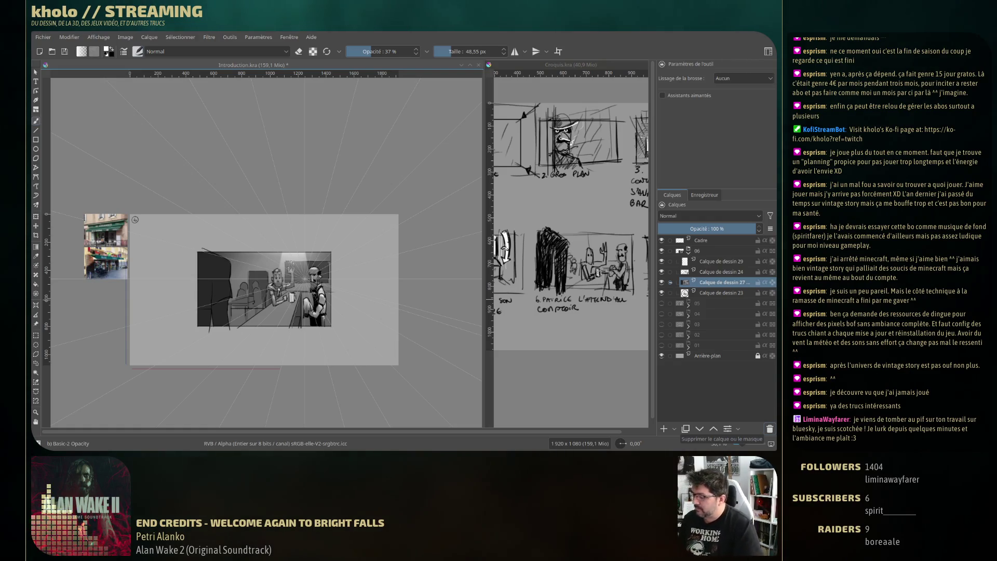
Compare layers 24 and 29, then make layer 23 active with the Pencil-2 brush
left_click(665, 271)
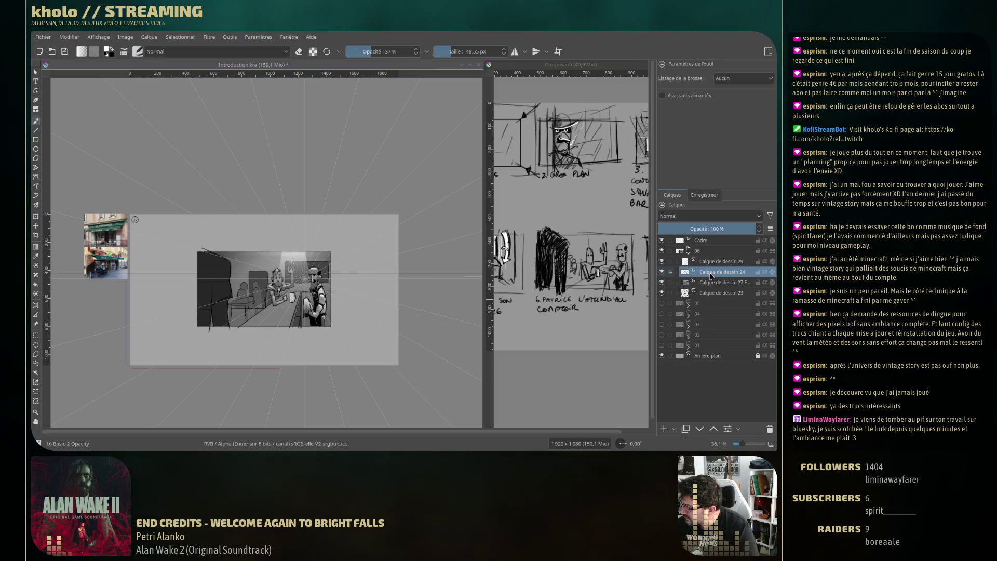
left_click(661, 272)
left_click(661, 272)
left_click(722, 261)
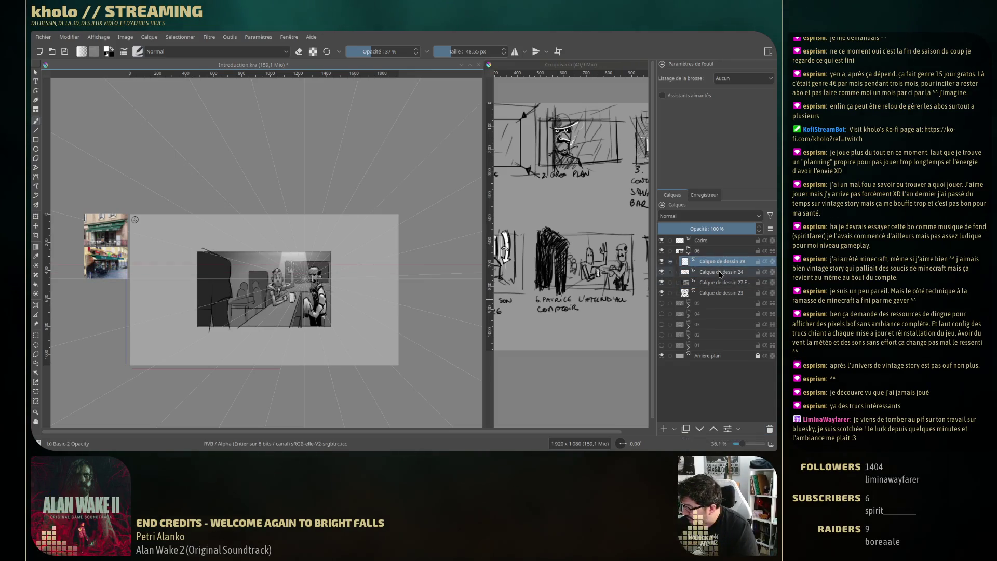
left_click(662, 261)
left_click(661, 261)
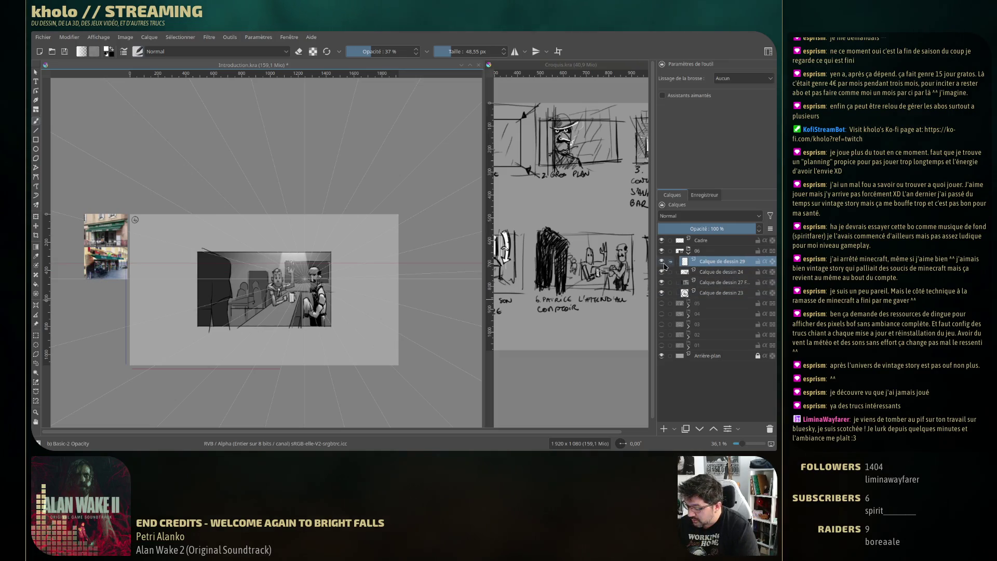
left_click(722, 293)
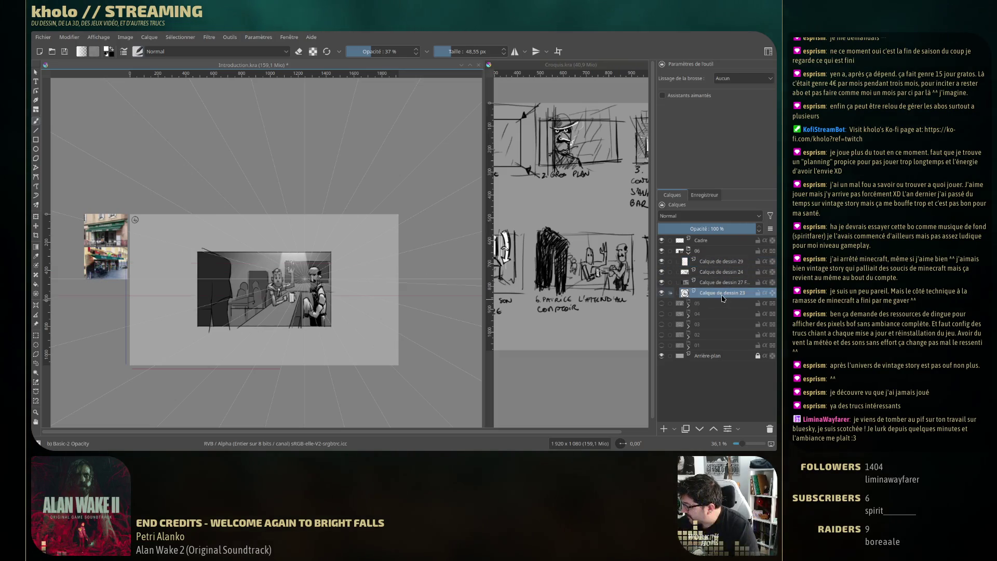
left_click(139, 50)
left_click(263, 108)
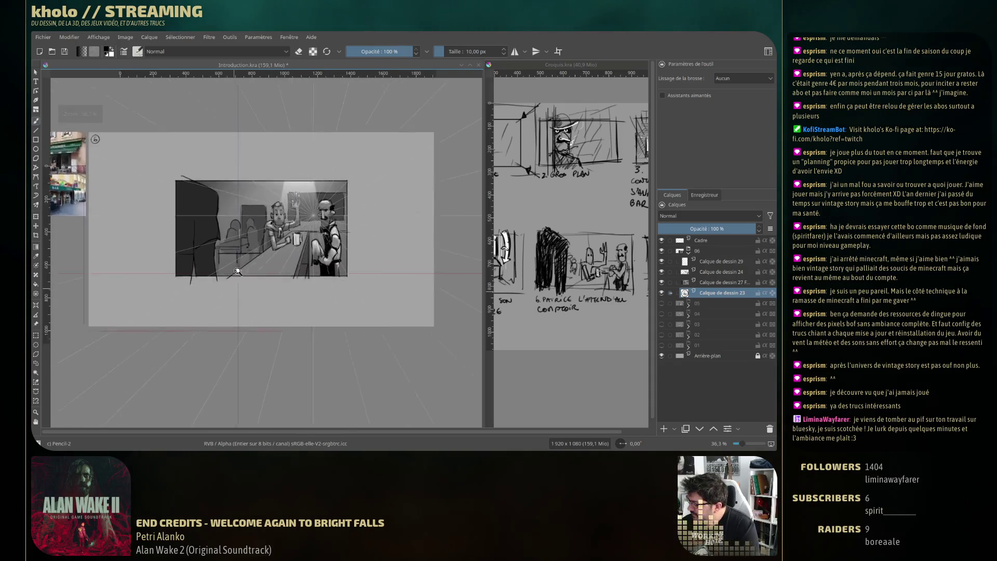
Zoom onto the bar panel, select drawing layer 27, enable eraser mode and swap colours
left_click_drag(134, 219, 59, 89)
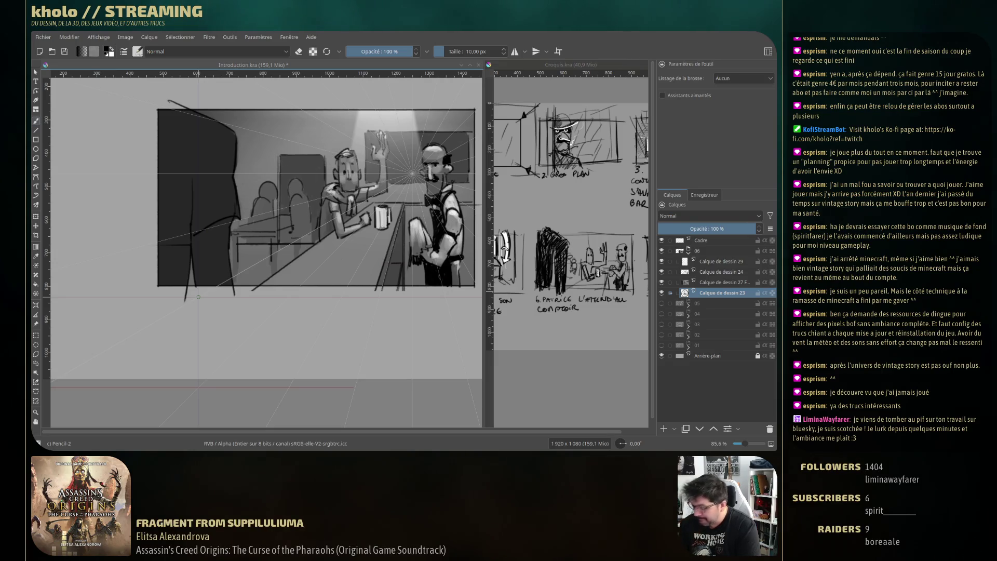
left_click_drag(302, 307, 208, 317)
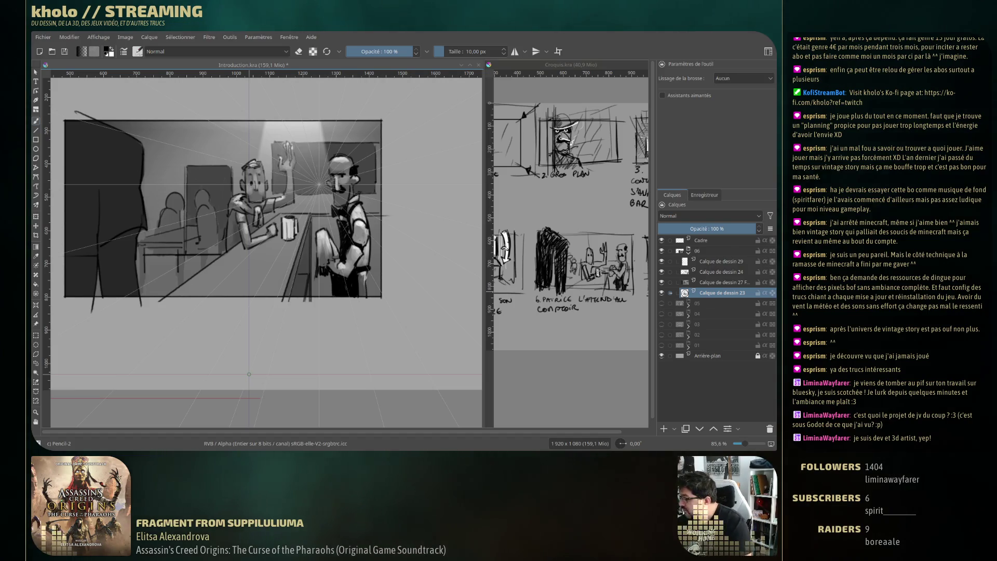
key("Page_Up")
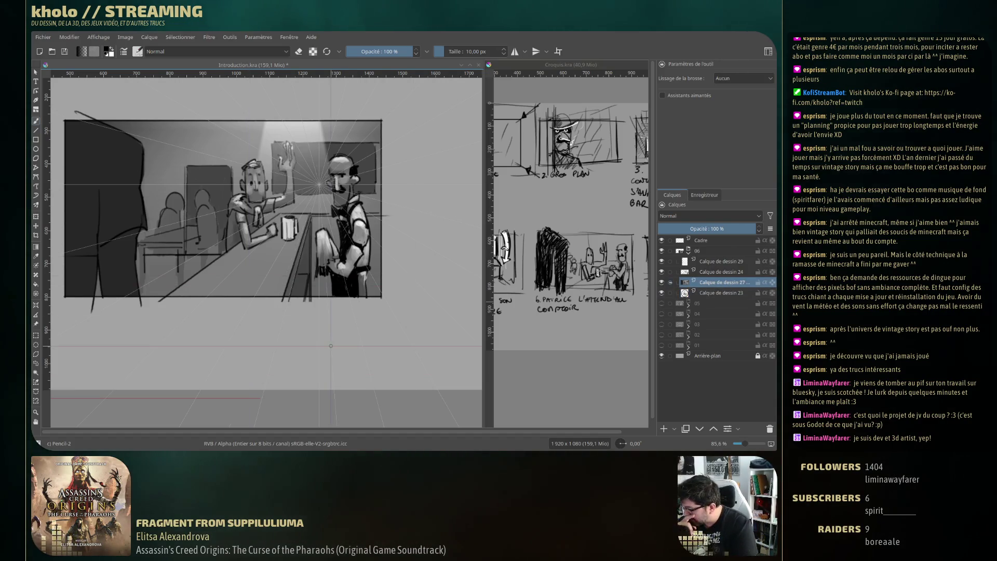
key("e")
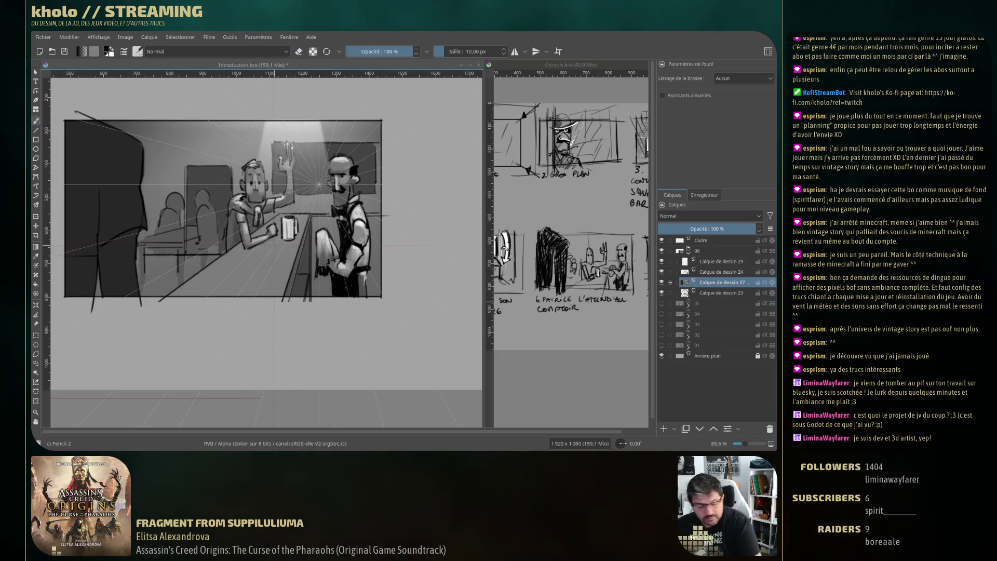
key("x")
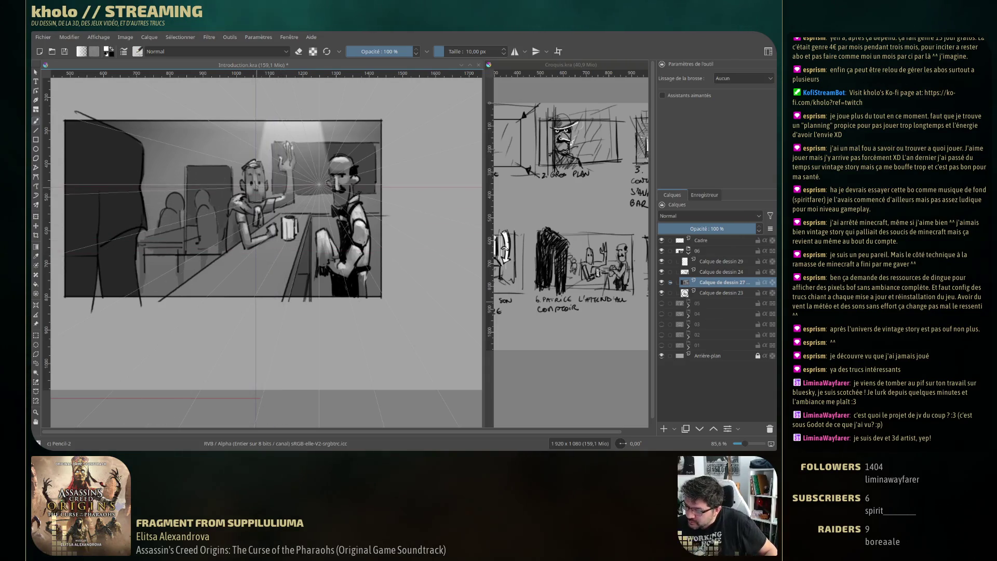
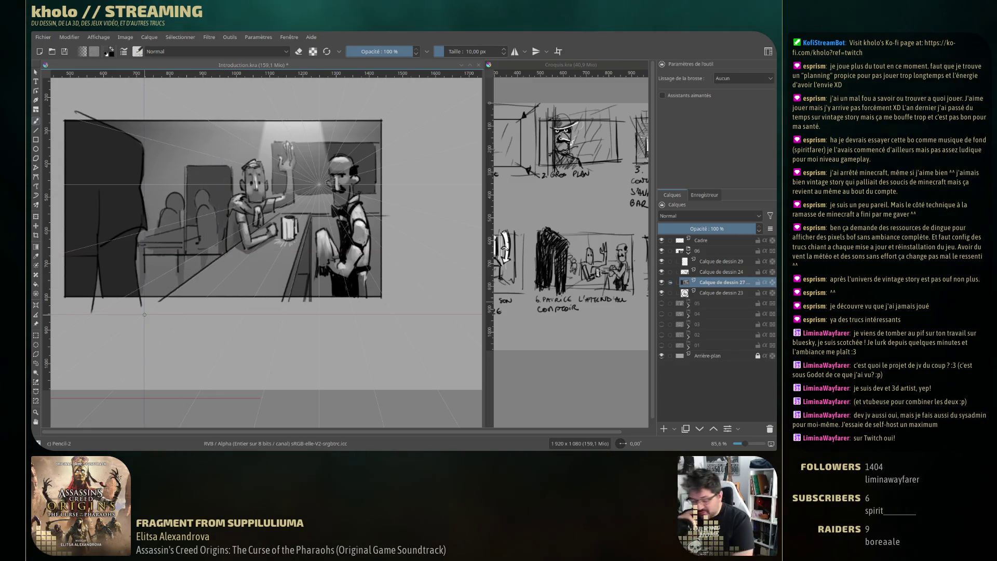
Recentre the bar panel and briefly hide the grey shading layer to check the sketch beneath
key("alt+Tab")
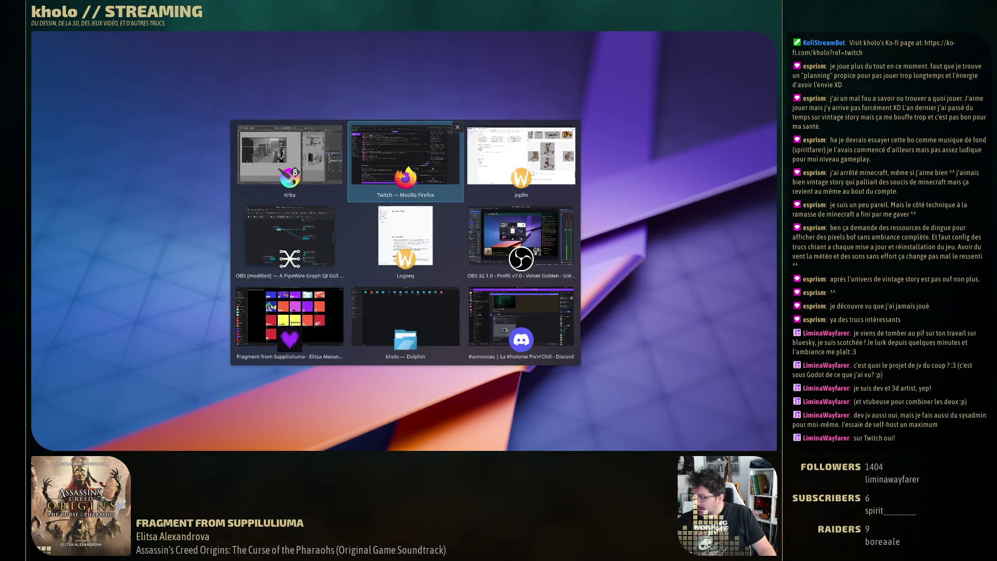
key("Escape")
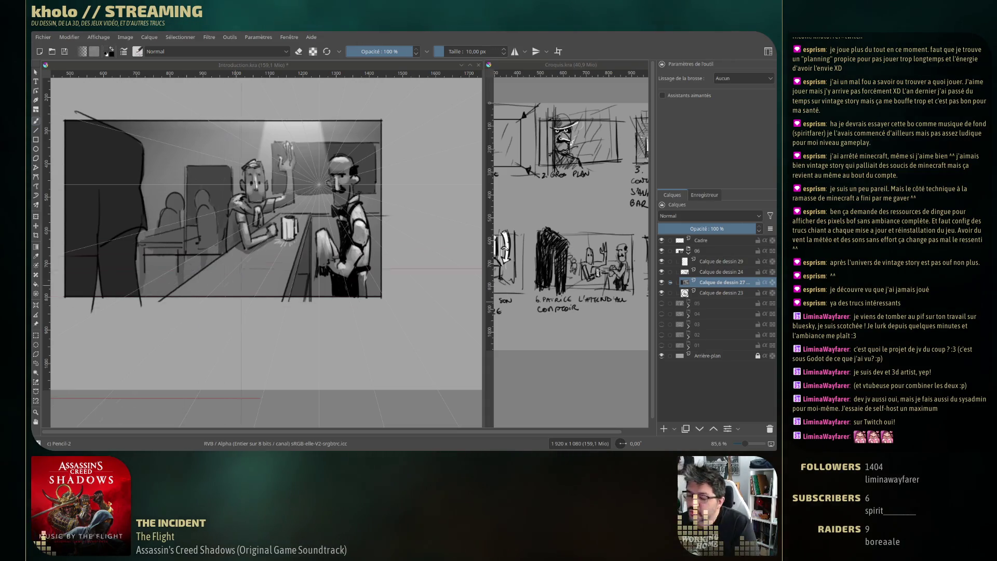
scroll(255, 246, "down", 2)
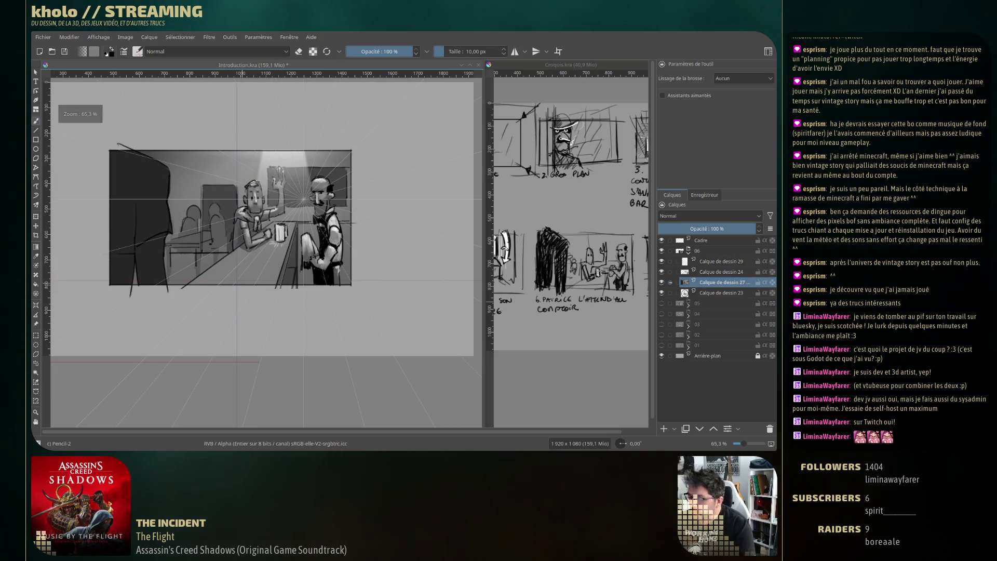
left_click_drag(280, 324, 324, 355)
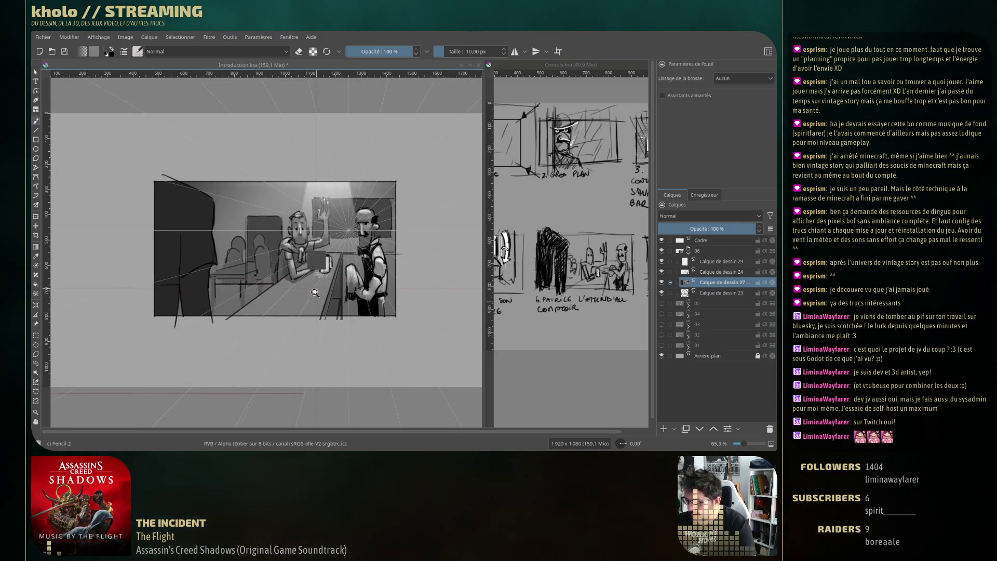
scroll(317, 289, "down", 2)
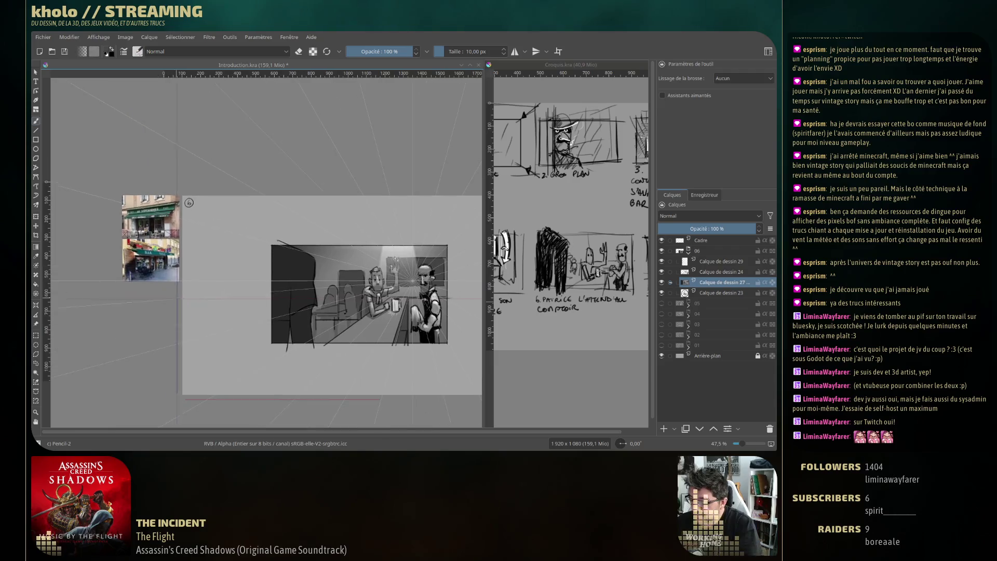
scroll(116, 169, "up", 6)
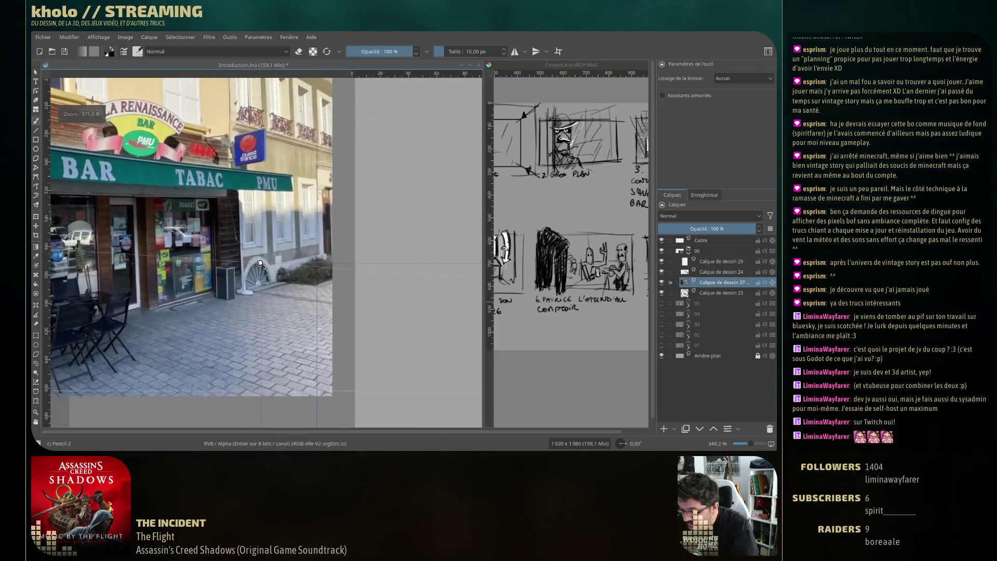
scroll(180, 245, "up", 2)
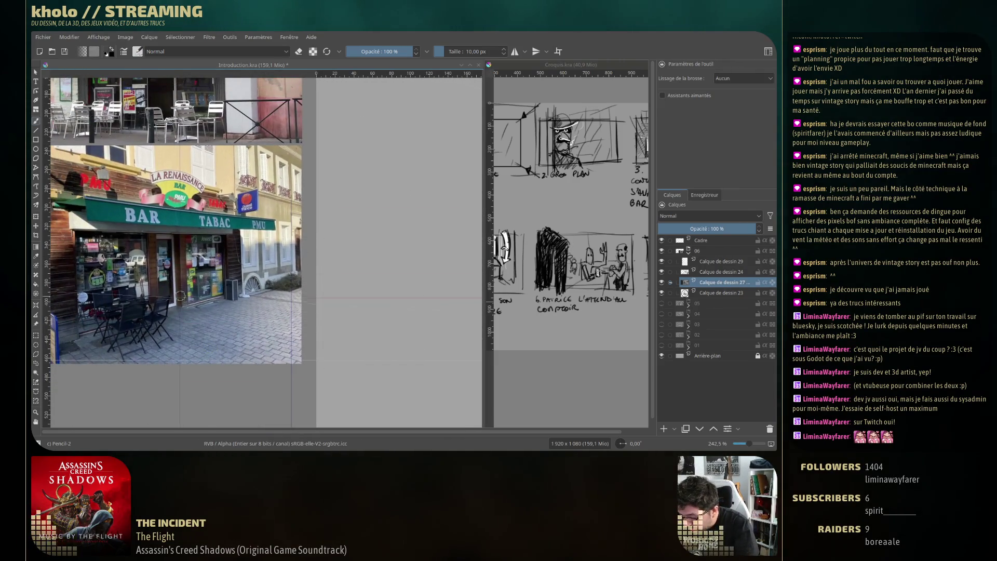
scroll(179, 265, "down", 1)
scroll(178, 286, "down", 2)
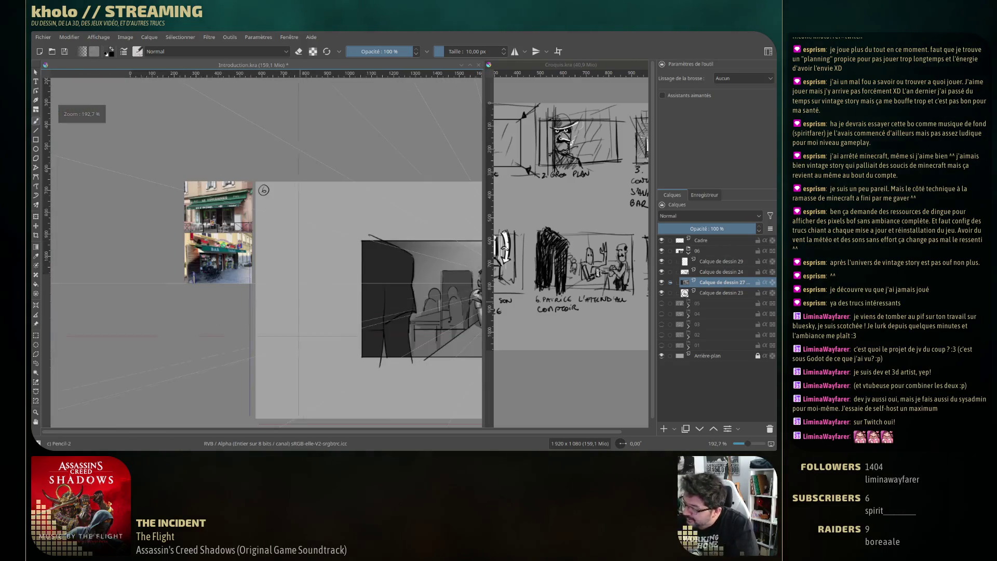
scroll(156, 312, "down", 2)
scroll(128, 341, "down", 1)
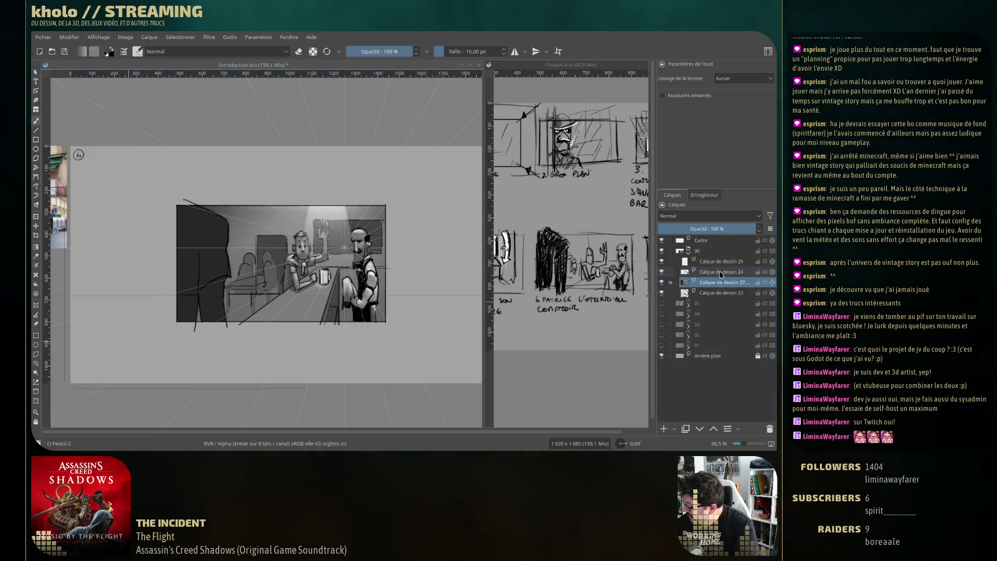
left_click(662, 282)
left_click(662, 282)
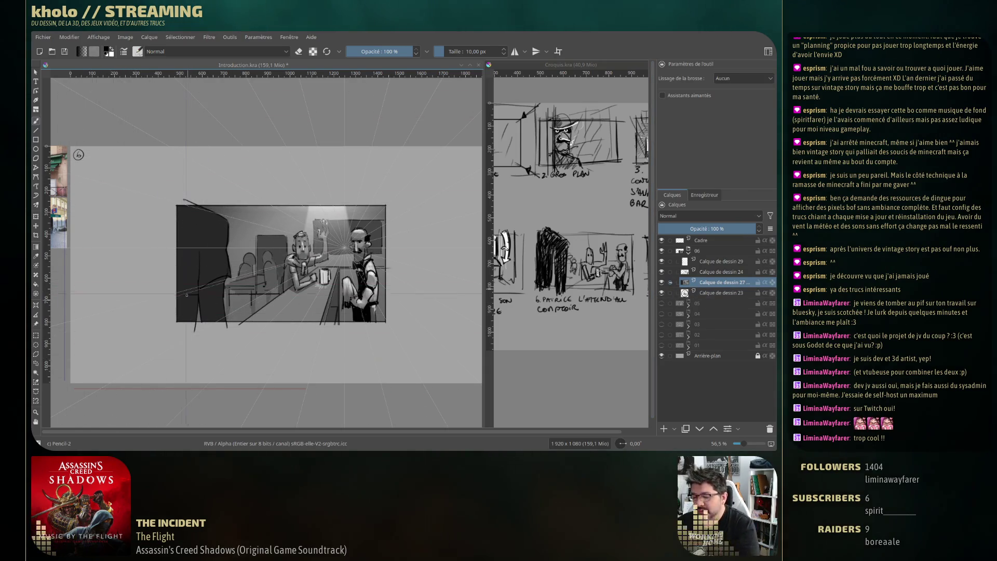
With the Basic-2 Opacity preset, softly darken the top-left and the foreground figure
left_click(138, 51)
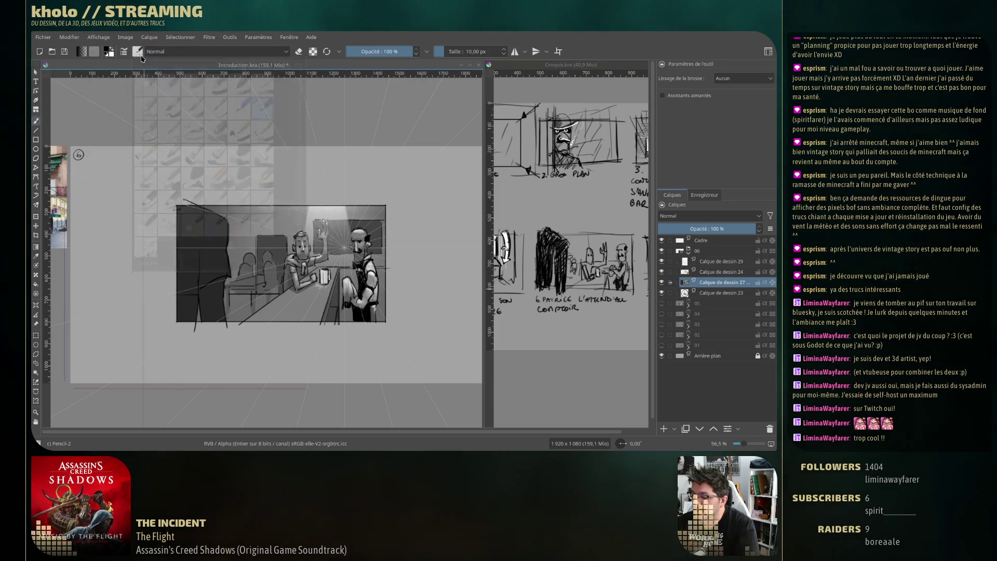
left_click(240, 87)
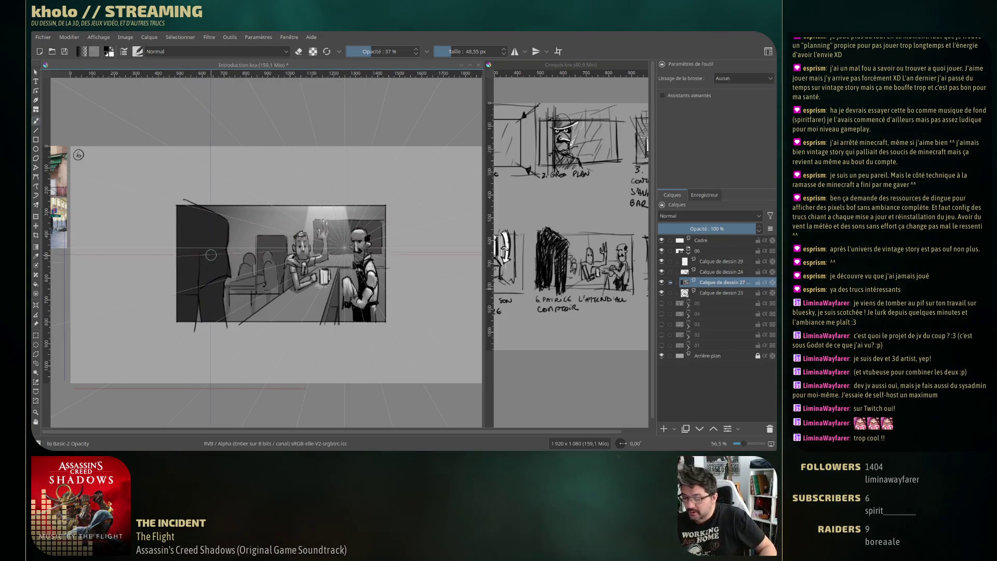
mouse_move(181, 206)
left_mouse_down()
mouse_move(212, 231)
mouse_move(200, 247)
mouse_move(203, 278)
left_mouse_up()
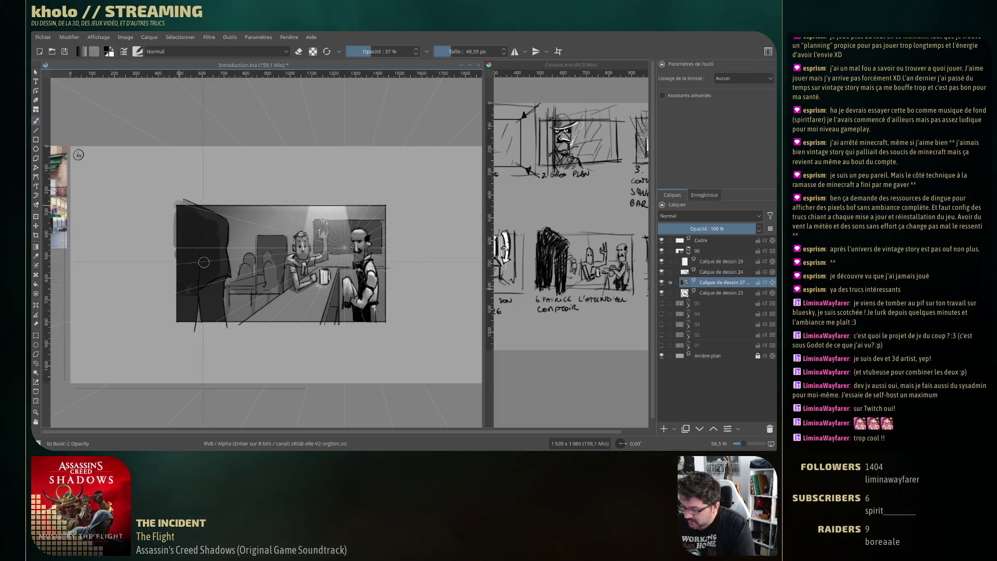
left_click_drag(203, 278, 181, 322)
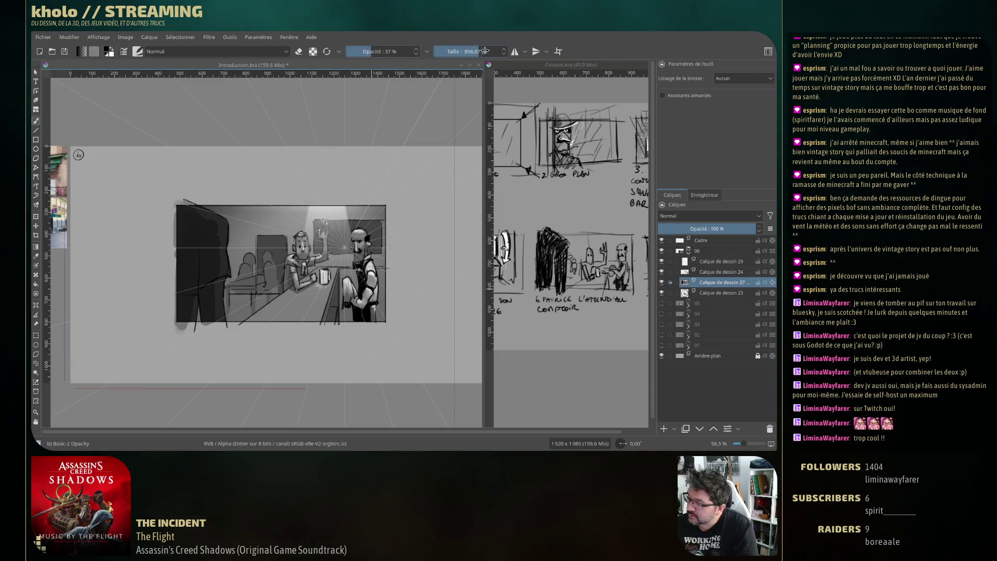
Set opacity to 100% and size to about 12 px, then try a short line and undo it
left_click_drag(451, 51, 462, 84)
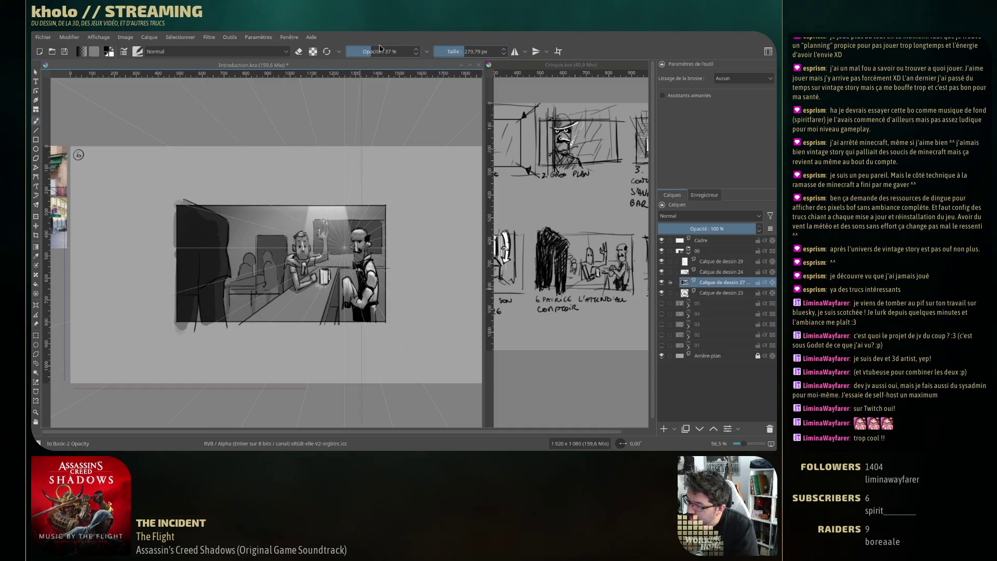
left_click_drag(382, 52, 415, 51)
left_click_drag(197, 222, 201, 225)
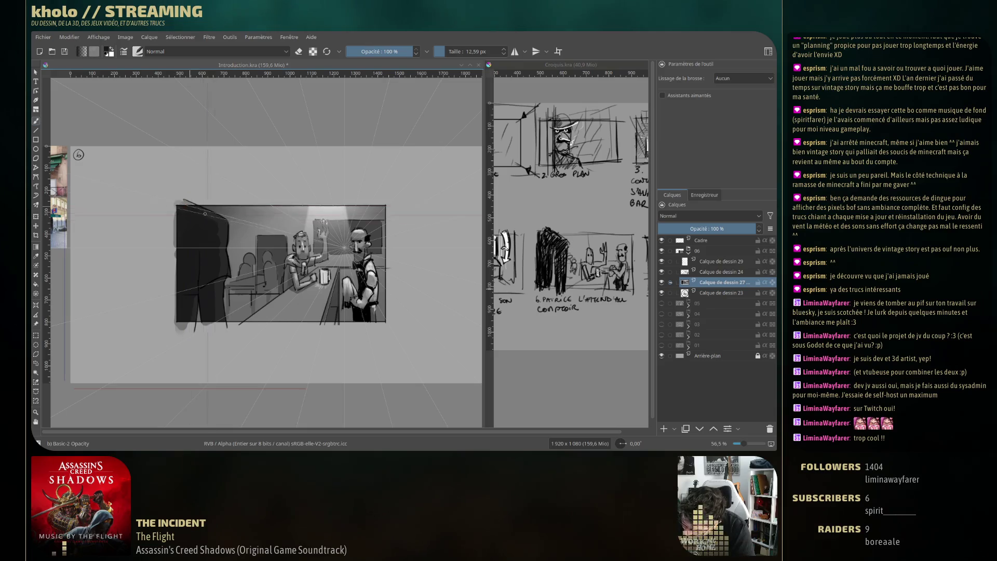
left_click_drag(211, 221, 211, 216)
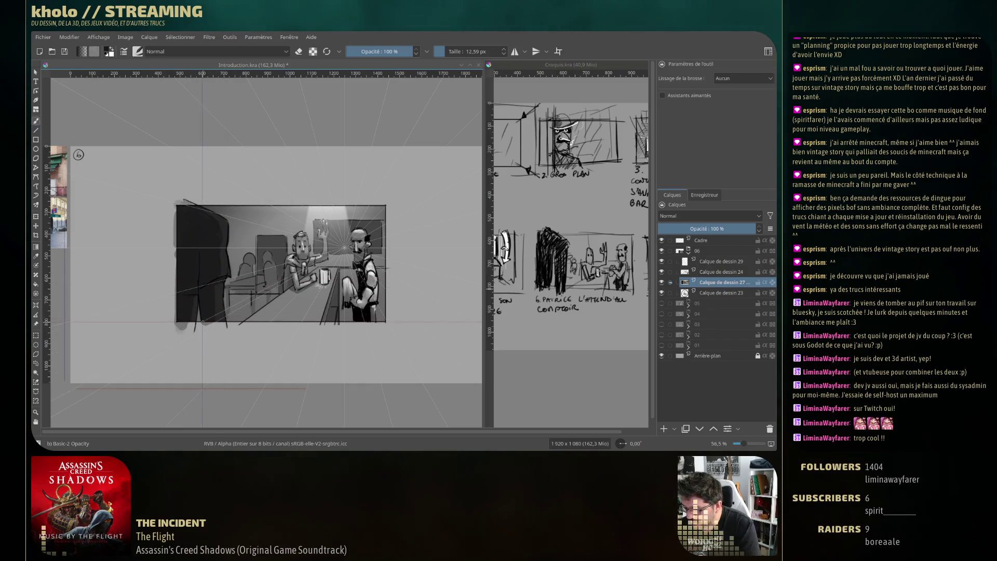
key("ctrl+z")
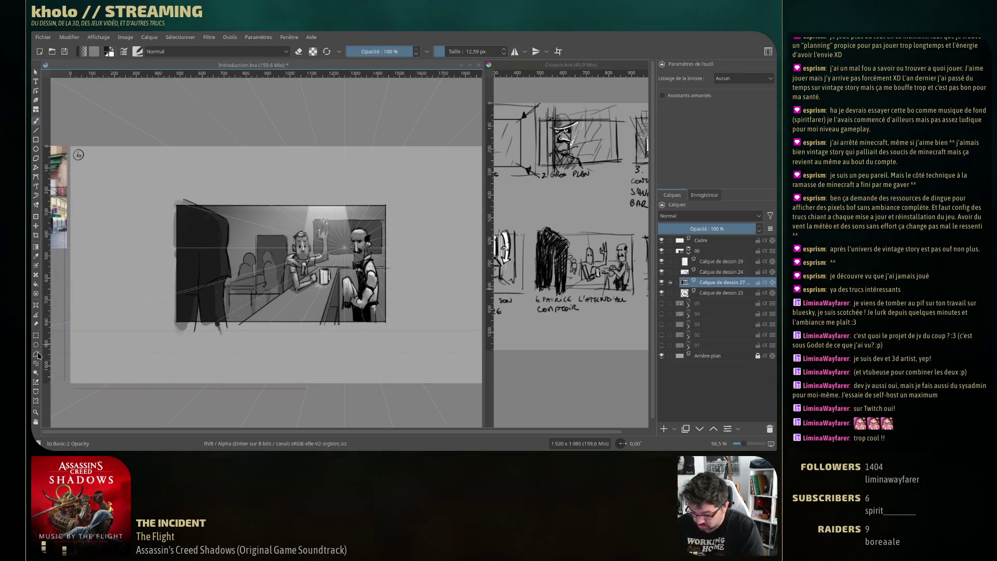
Draw a rectangular selection as a wide strip under the panel, then return to the brush
left_click(35, 335)
left_click_drag(139, 192, 234, 204)
mouse_move(176, 180)
left_mouse_down()
mouse_move(141, 361)
mouse_move(413, 327)
left_mouse_up()
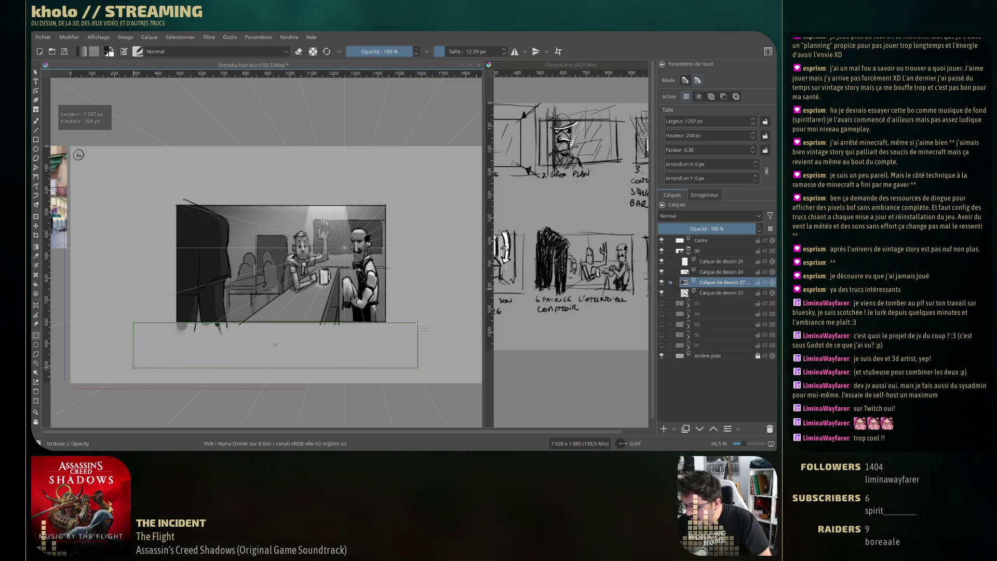
mouse_move(413, 327)
left_mouse_down()
mouse_move(421, 319)
mouse_move(408, 310)
left_mouse_up()
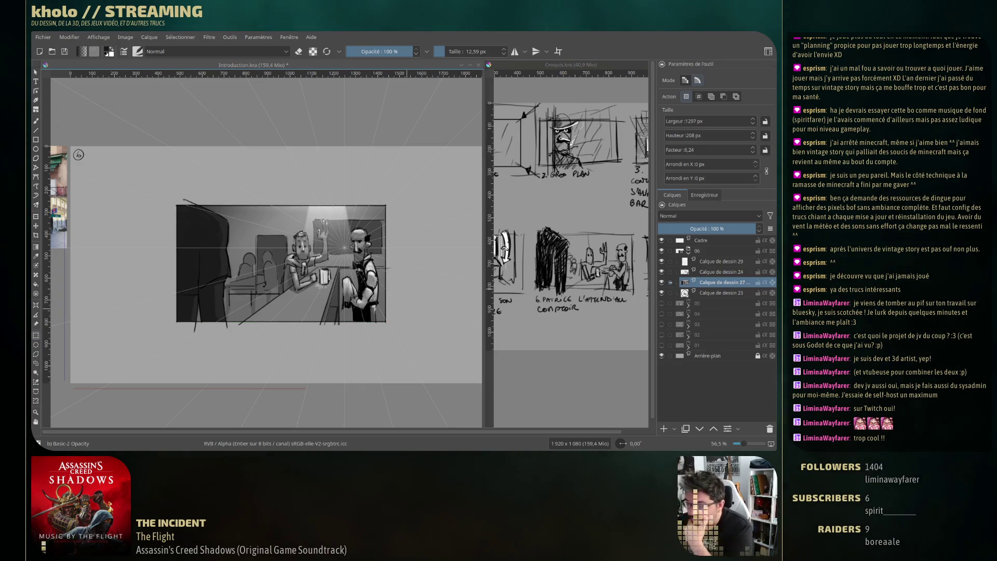
left_click(36, 121)
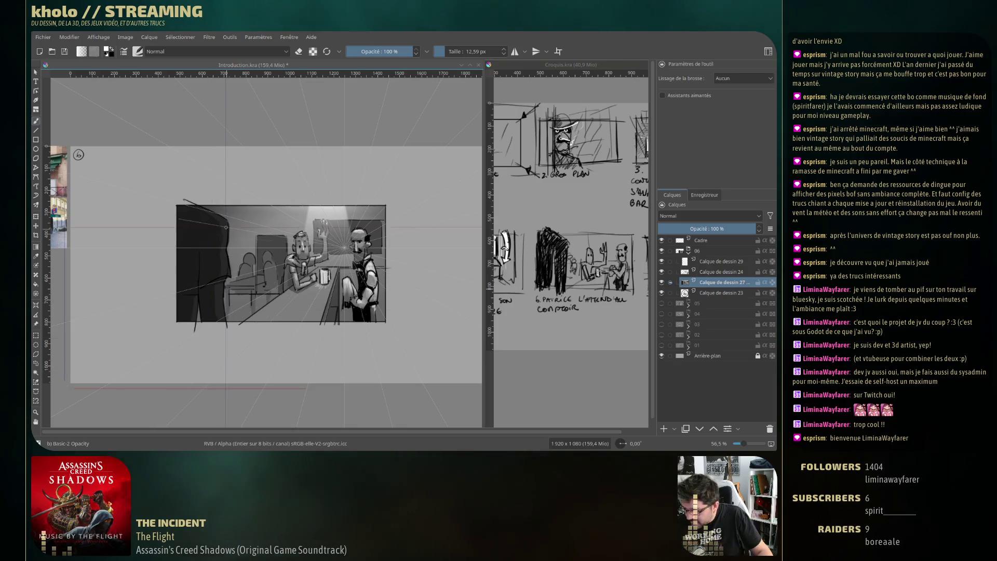
Toggle canvas-only mode and maximize the Krita window, ending with menus and panels shown
key("Tab")
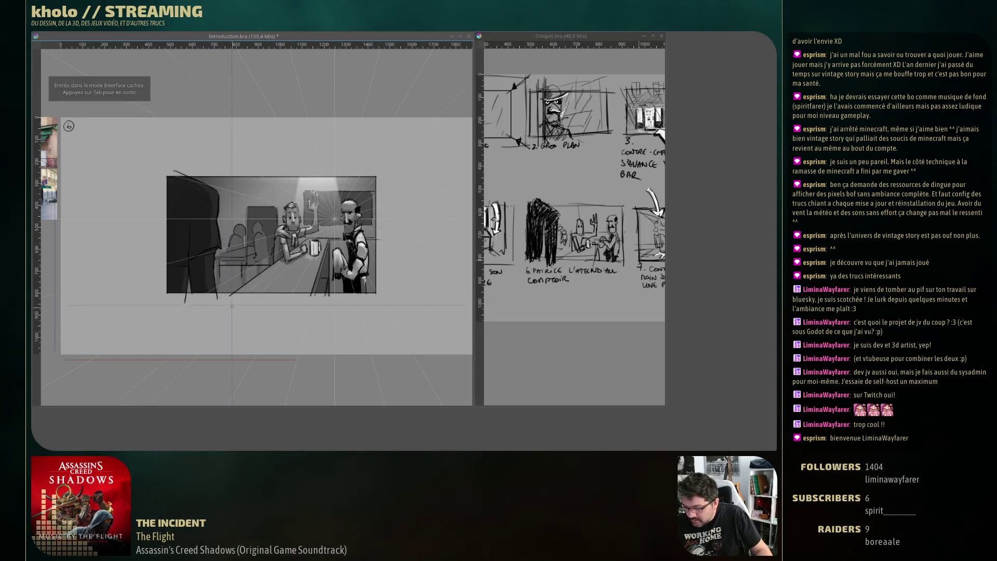
scroll(197, 200, "up", 2)
scroll(197, 199, "up", 2)
scroll(197, 200, "up", 1)
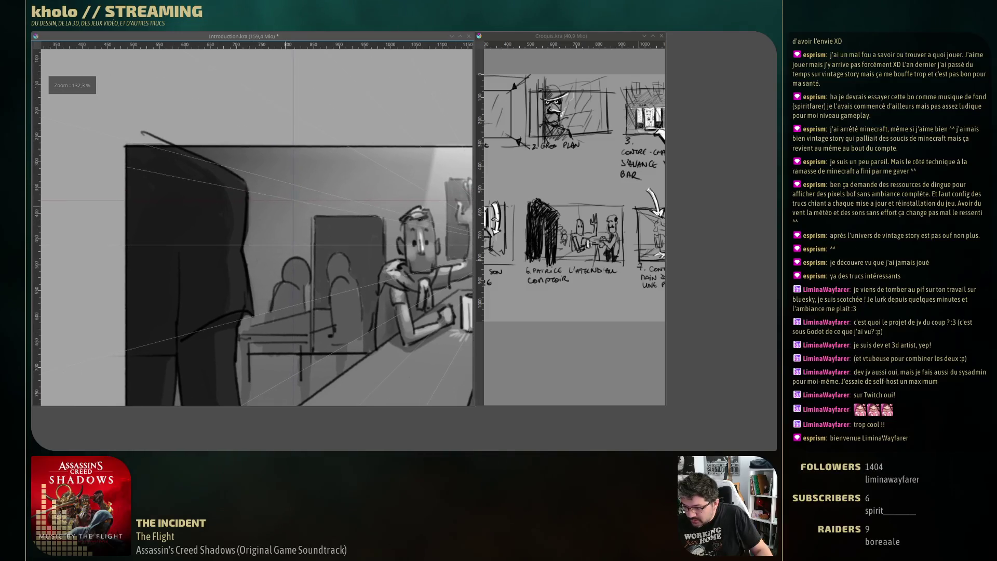
key("Tab")
key("Tab")
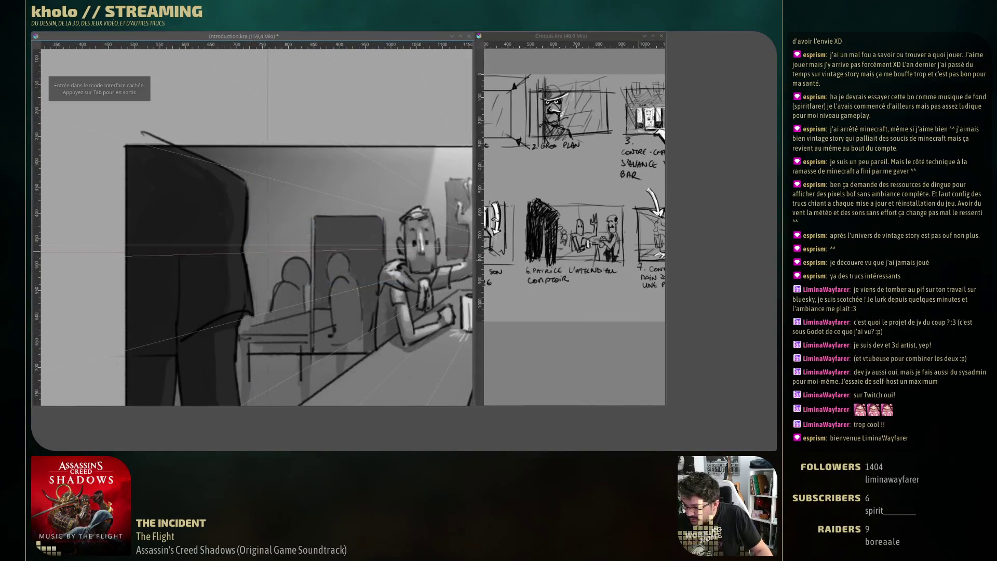
key("Tab")
left_click(389, 37)
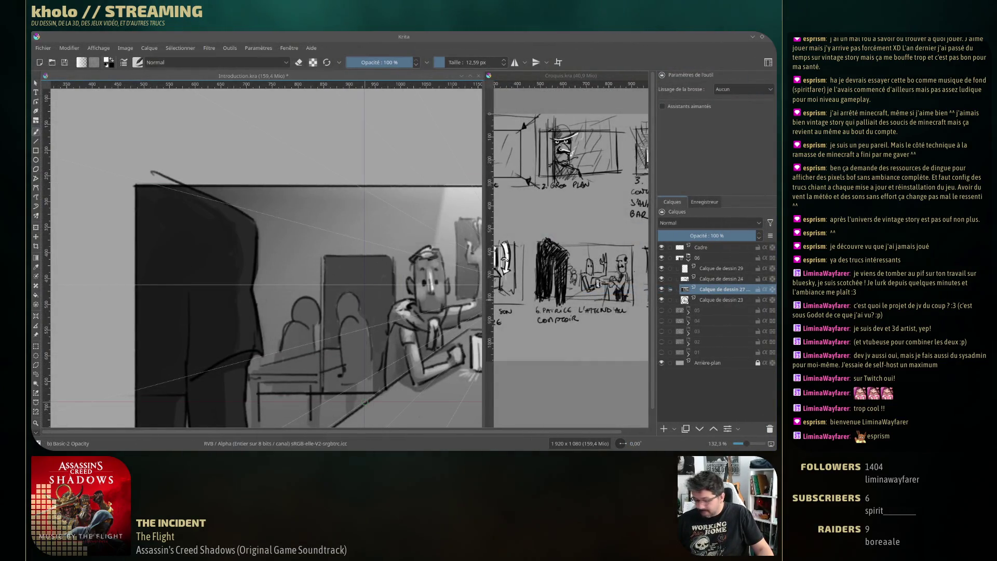
key("Tab")
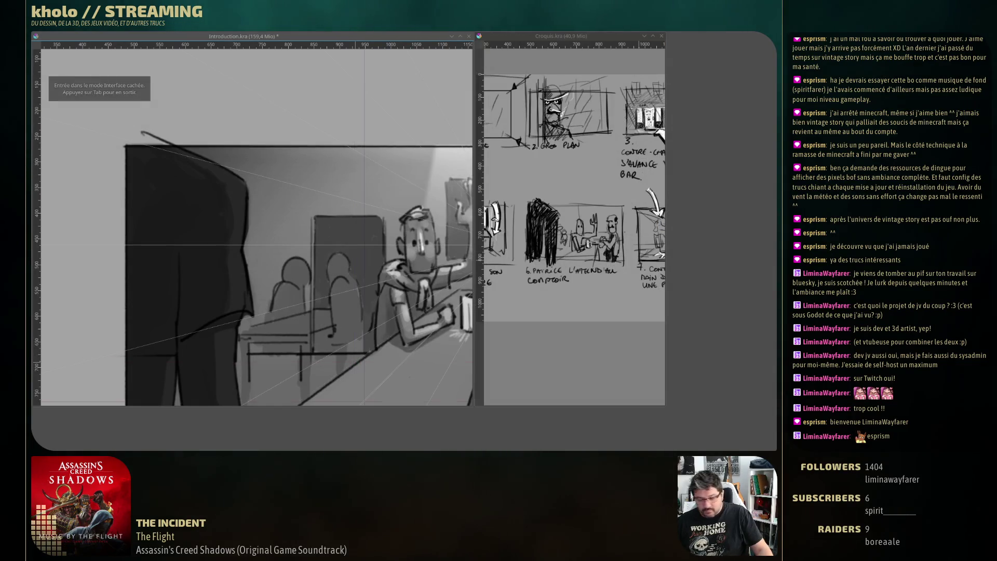
key("Tab")
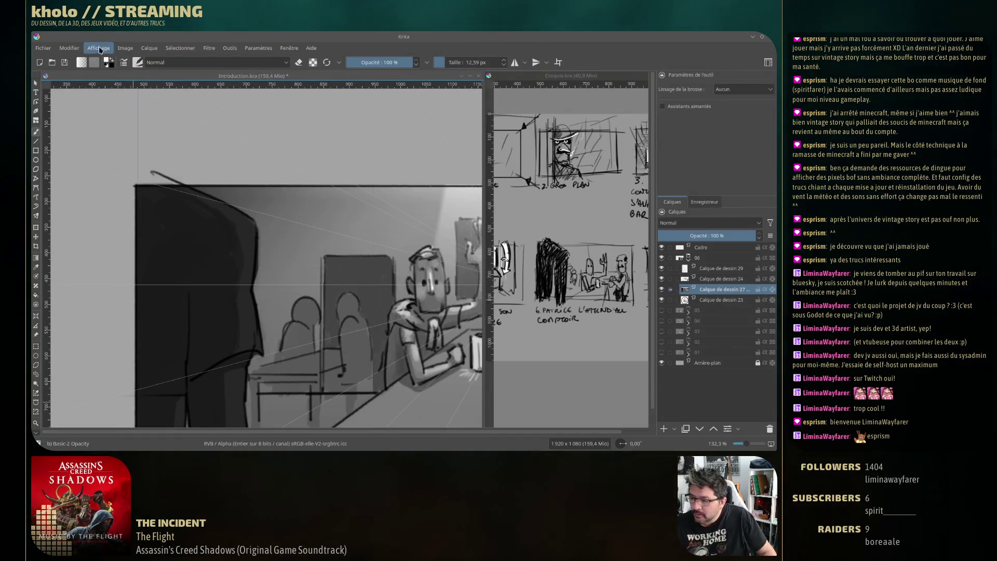
Switch Krita to full screen and check Calque de dessin 24 by toggling its visibility
left_click(69, 47)
mouse_move(98, 48)
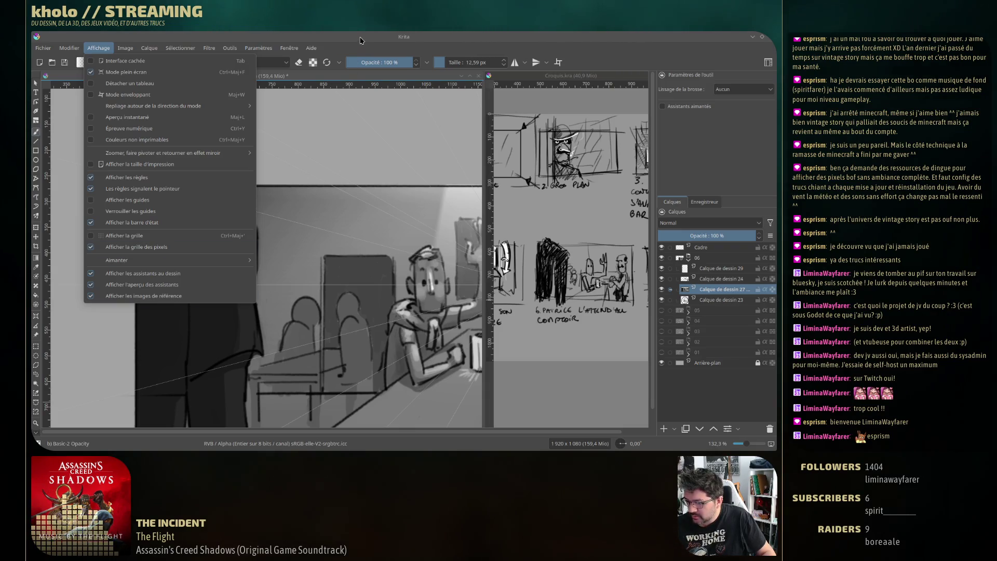
left_click(378, 295)
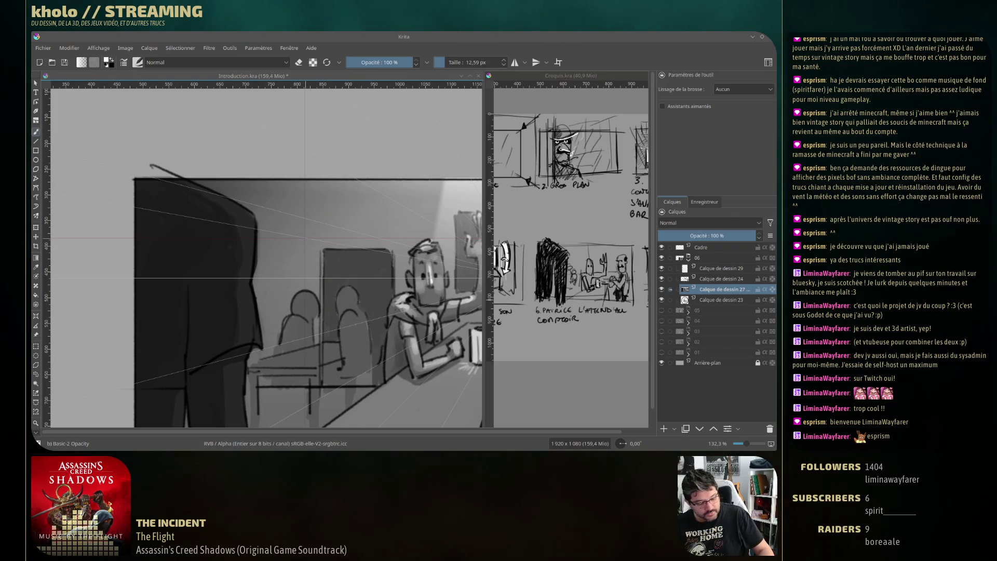
key("ctrl+shift+f")
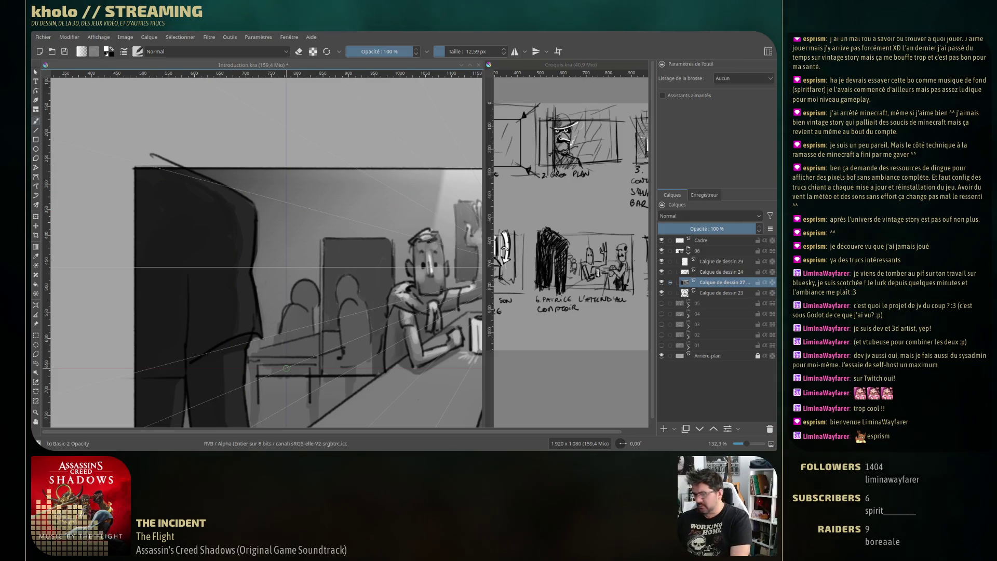
left_click_drag(656, 273, 653, 272)
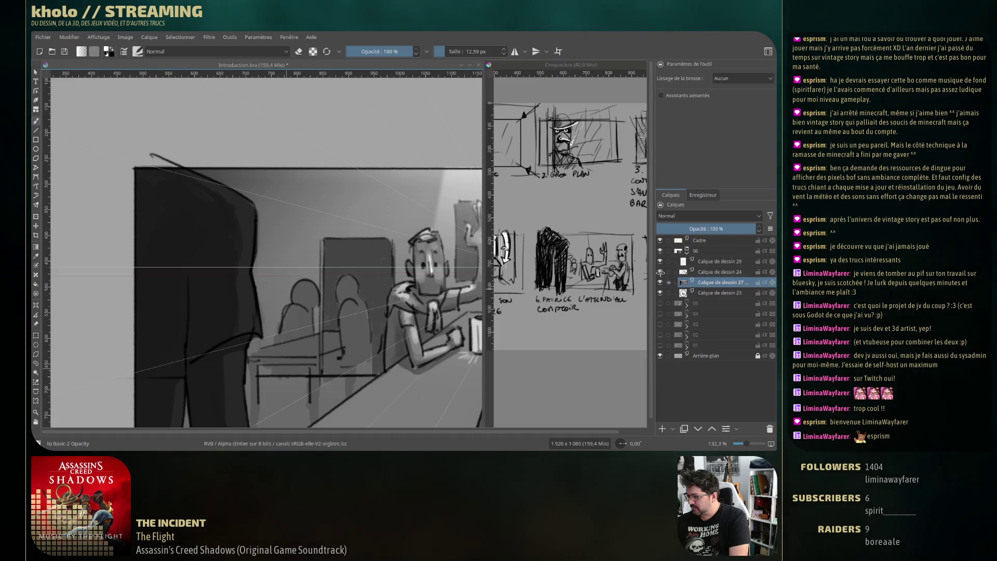
left_click(660, 272)
left_click(660, 271)
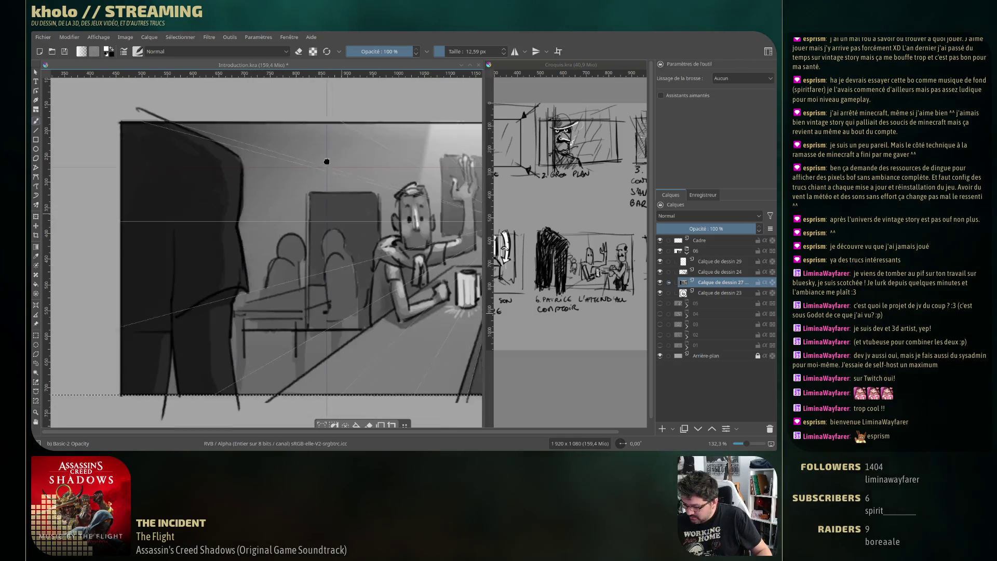
scroll(314, 223, "down", 5)
scroll(314, 222, "up", 3)
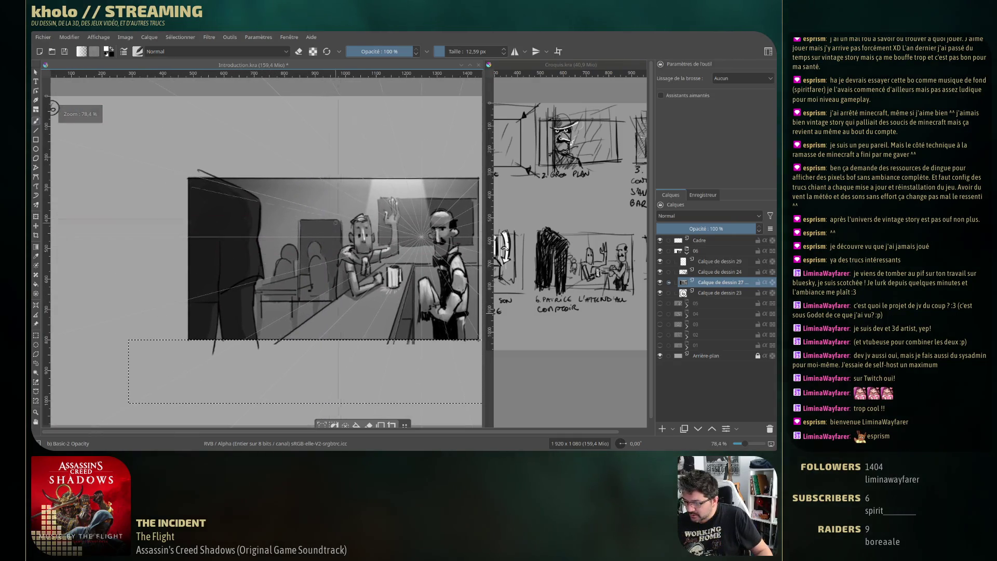
Shrink the brush to about 3.7 px and draw a thin line down the coat's right edge
left_click_drag(361, 237, 311, 262)
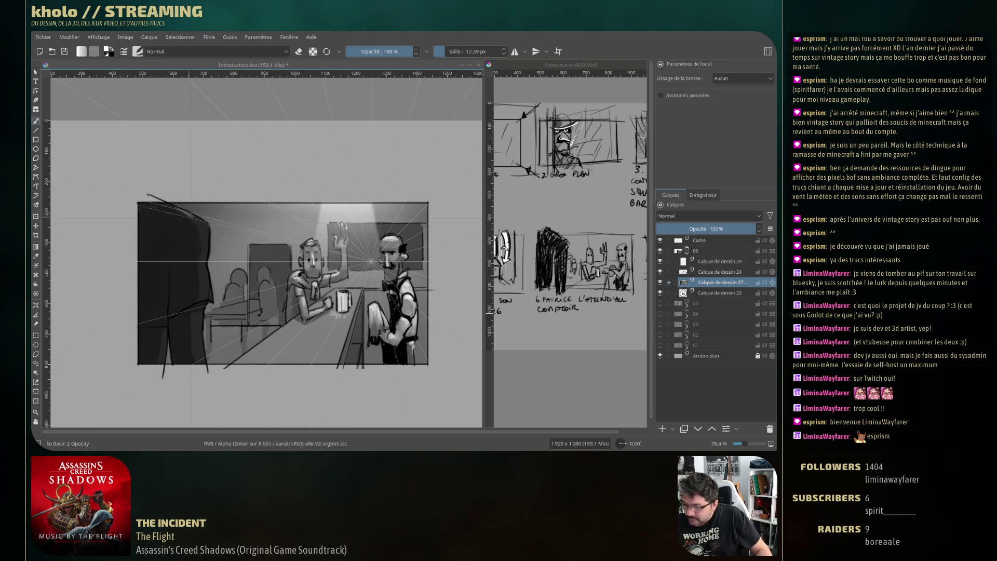
key("bracketleft")
key("bracketleft")
key("bracketleft")
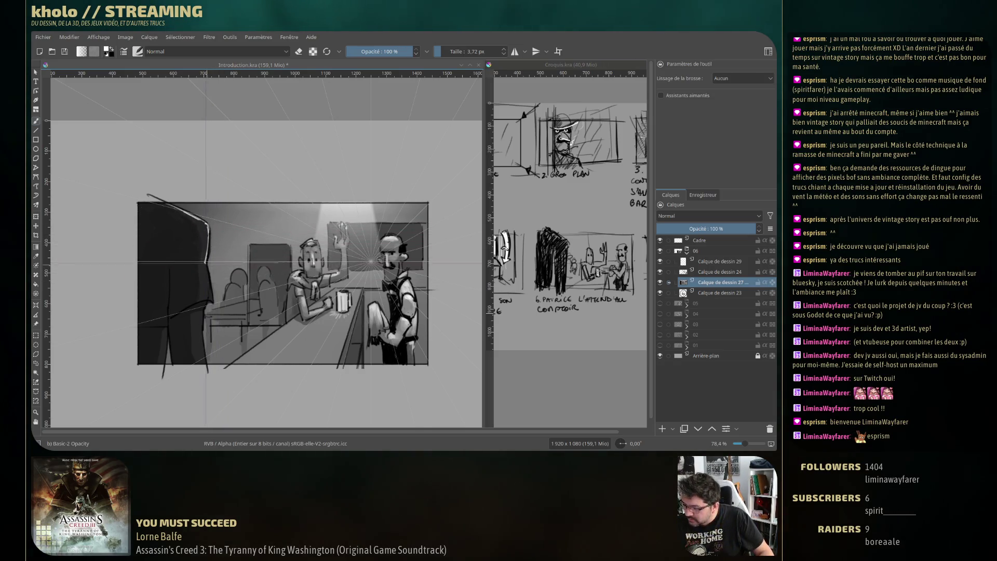
left_click_drag(208, 284, 207, 298)
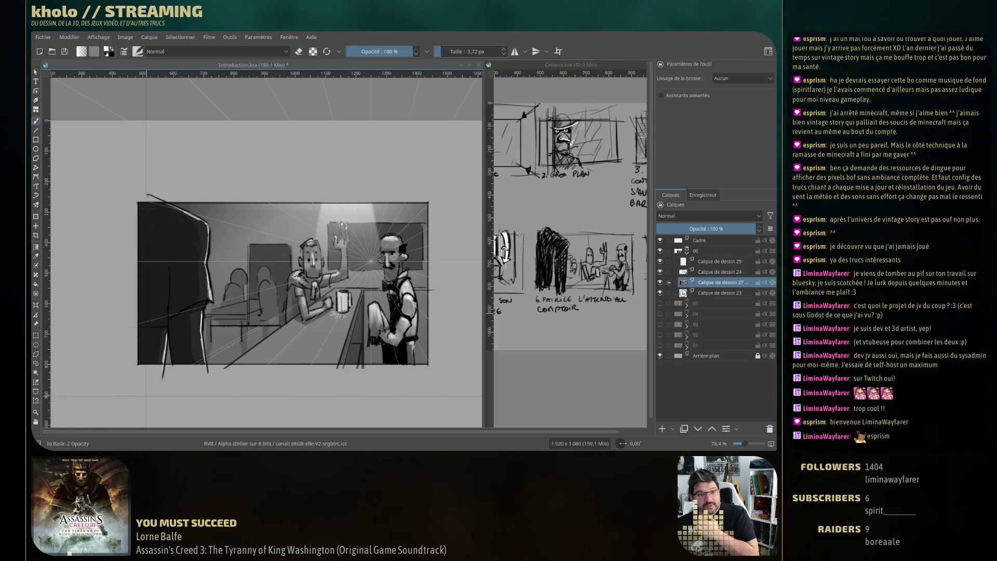
key("ctrl+r")
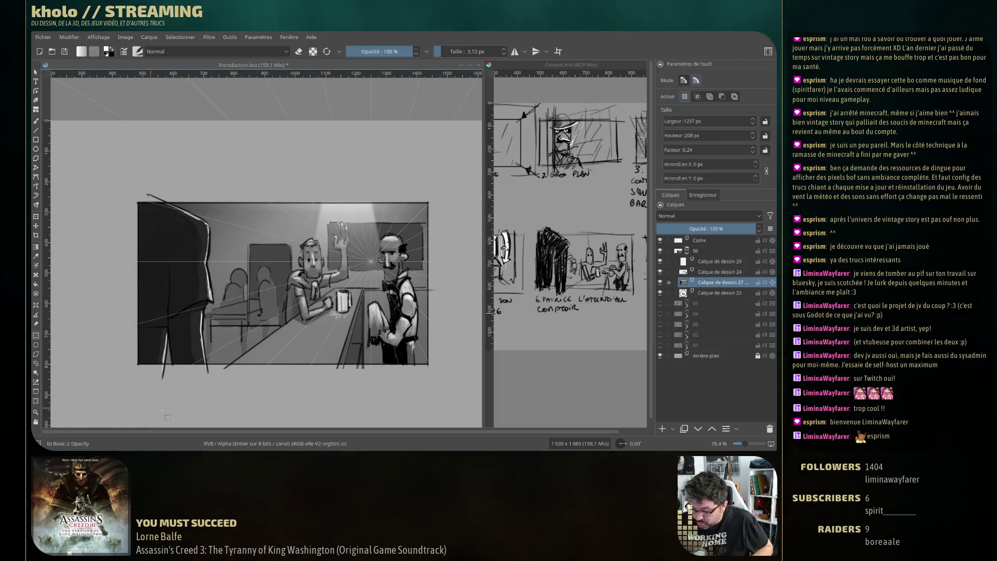
Drag a rectangle selection at the lower left, then resume painting with the 14 px, 31% brush
left_click_drag(164, 408, 225, 368)
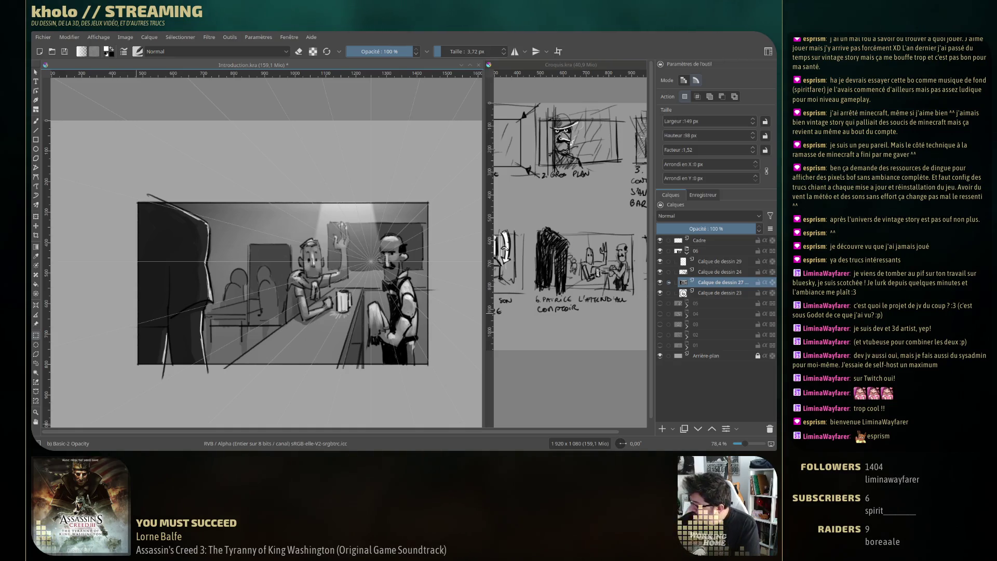
left_click(37, 120)
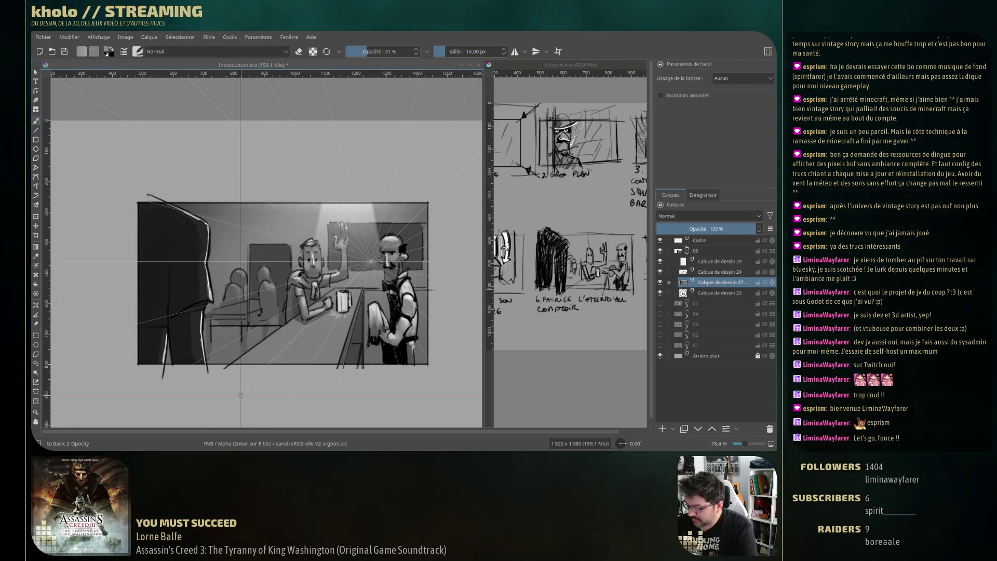
Make Calque de dessin 24 active, briefly hiding it and Calque de dessin 29 to compare
left_click(660, 272)
left_click(660, 272)
left_click(716, 272)
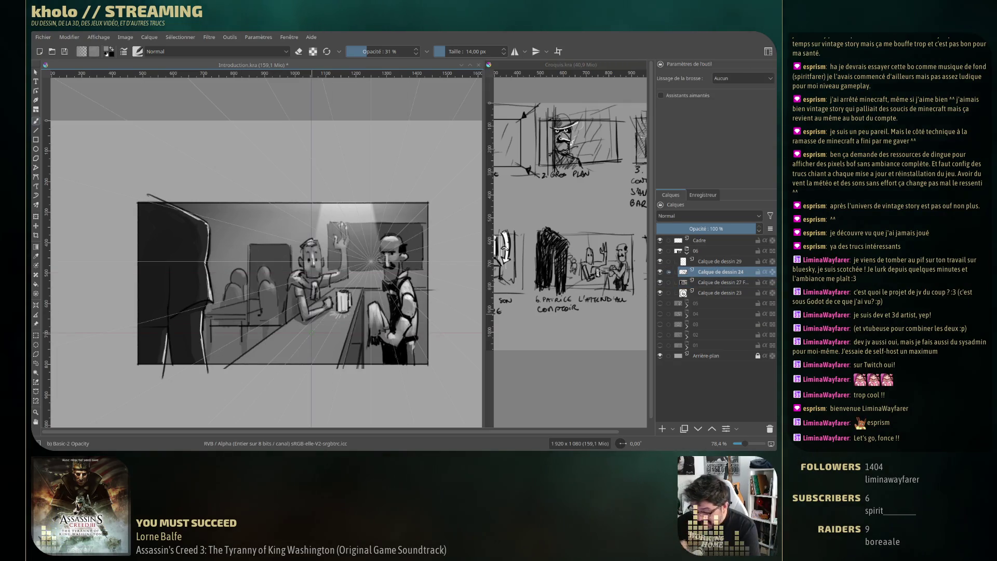
left_click(660, 261)
left_click(660, 261)
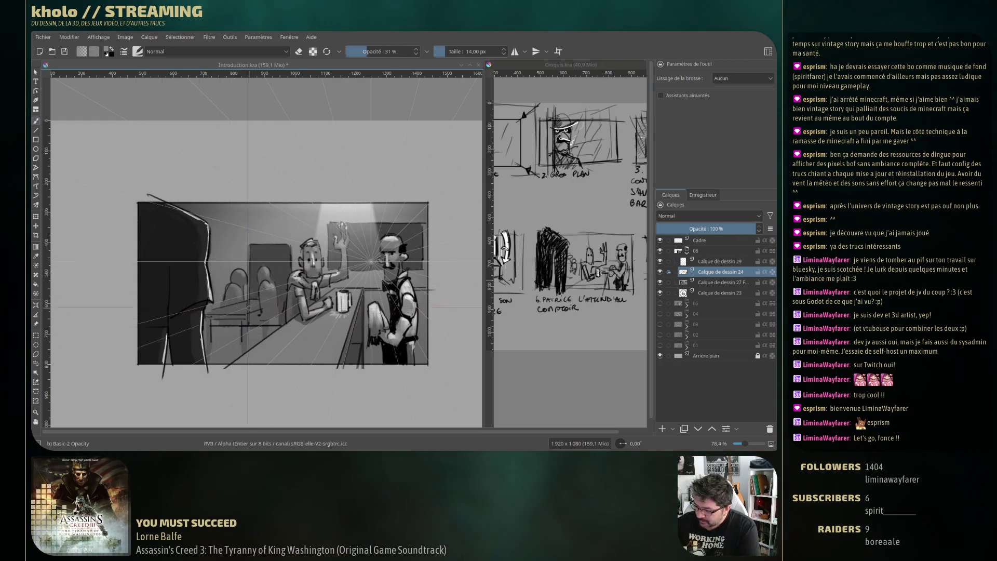
Outline a small freehand selection near the left table, then clear it
key("ctrl+r")
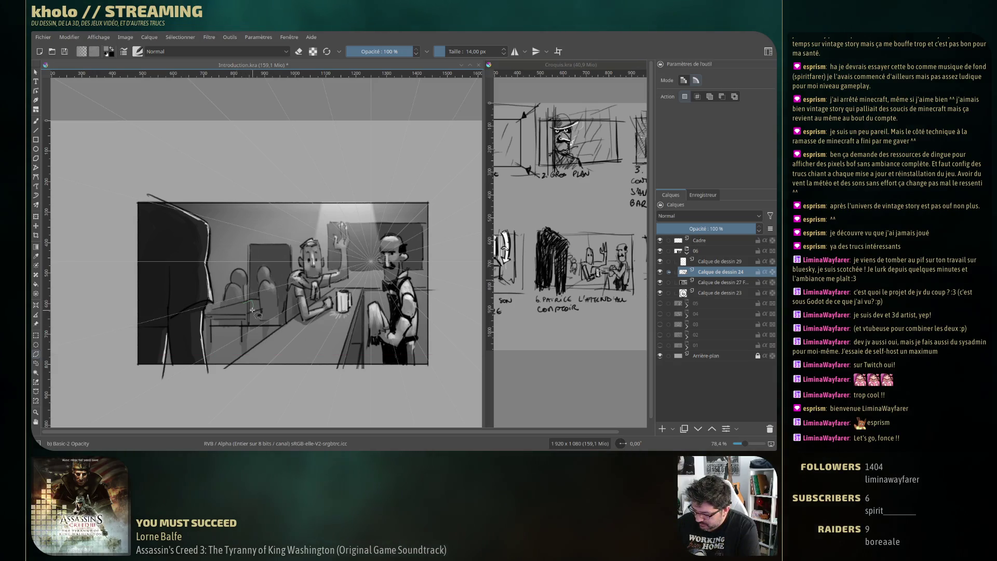
left_click_drag(243, 305, 246, 310)
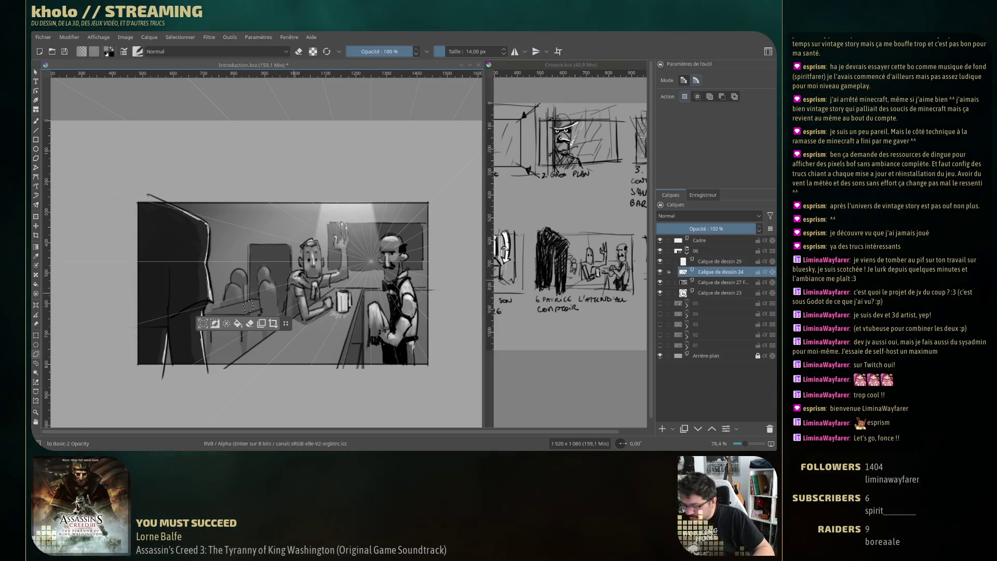
left_click(294, 300)
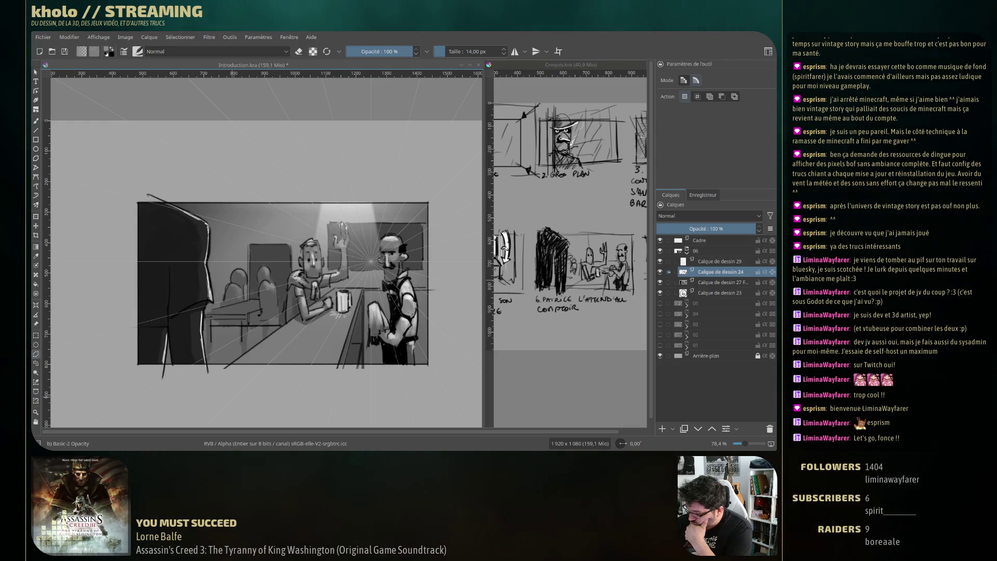
scroll(266, 249, "down", 2)
Switch to the Pencil-2 brush preset at 10 px and 100% opacity
key("b")
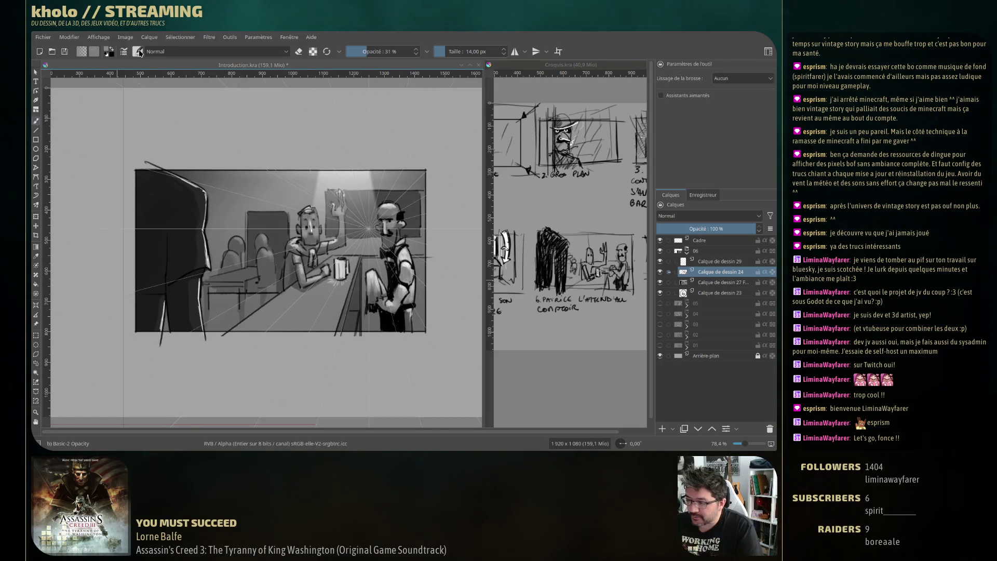
left_click(139, 52)
left_click(263, 108)
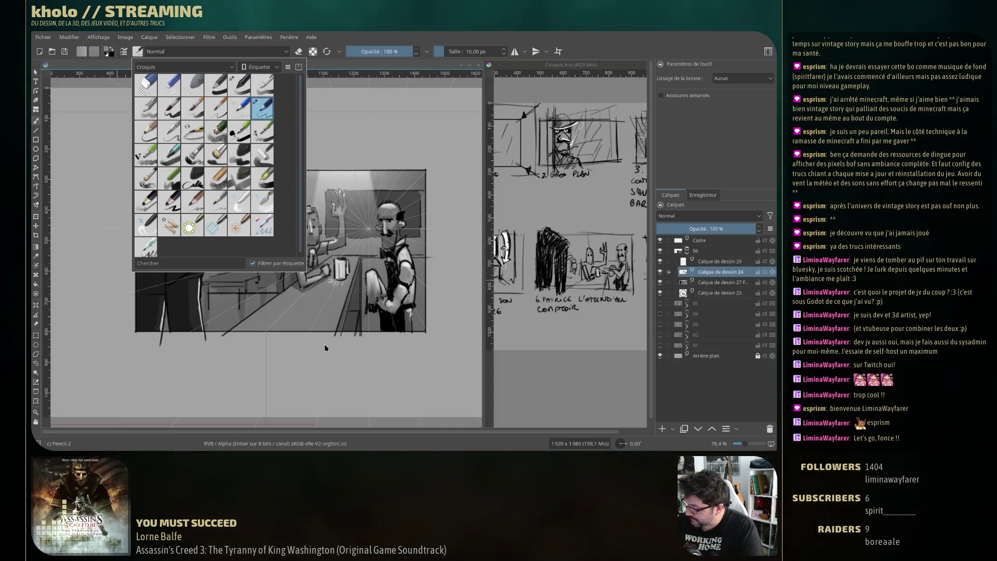
Add a new layer and hand-letter 'PATRICE ATTEND ROBERT AU COMPTOIR' under the panel
mouse_move(373, 329)
left_mouse_down()
mouse_move(344, 256)
mouse_move(328, 269)
left_mouse_up()
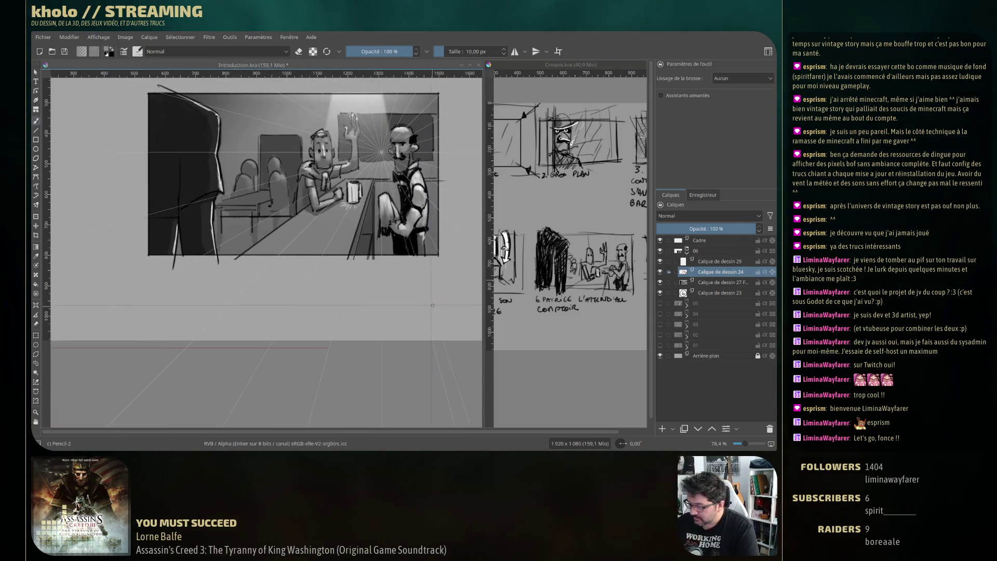
scroll(328, 269, "down", 3)
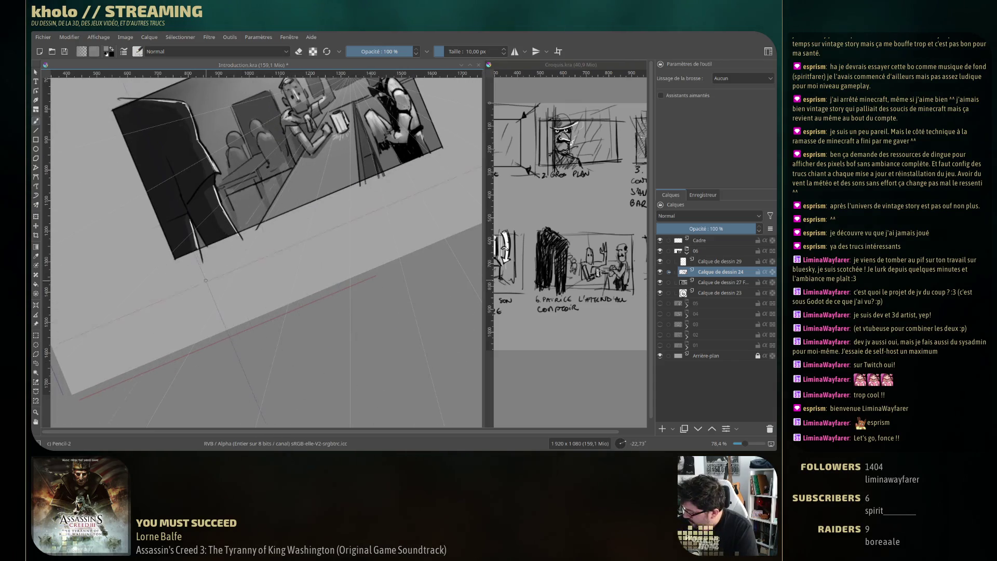
left_click(663, 430)
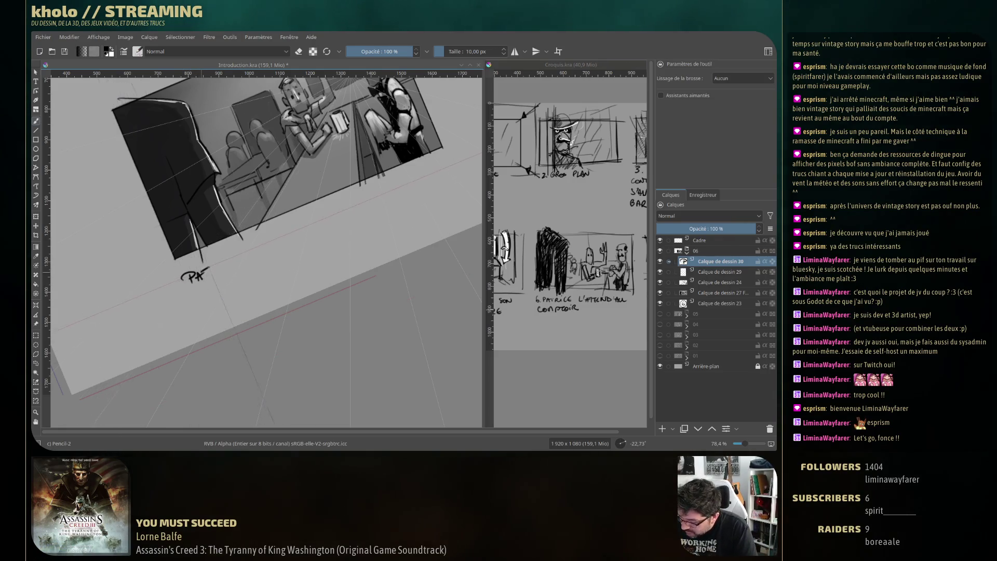
left_click_drag(213, 272, 232, 264)
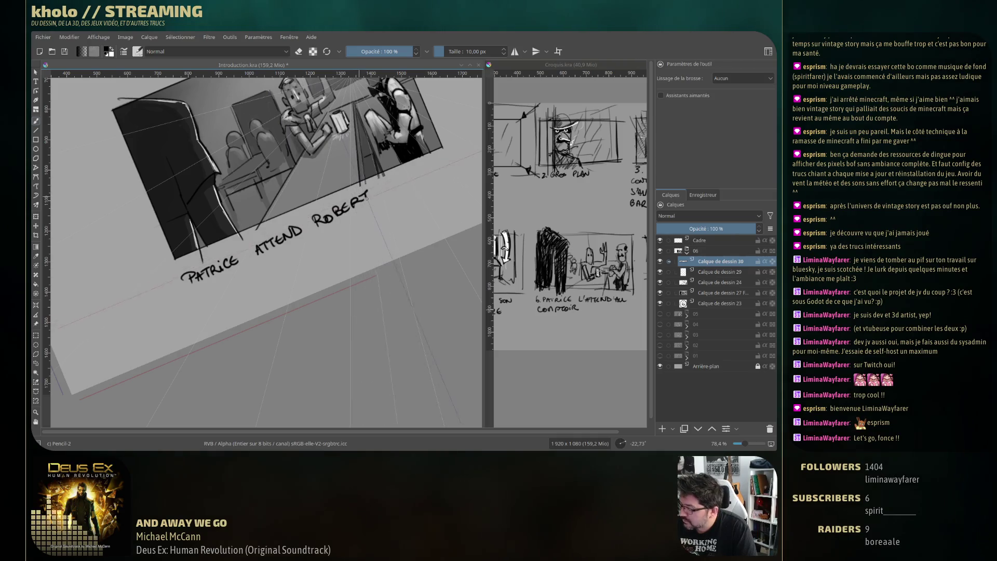
left_click_drag(383, 192, 389, 189)
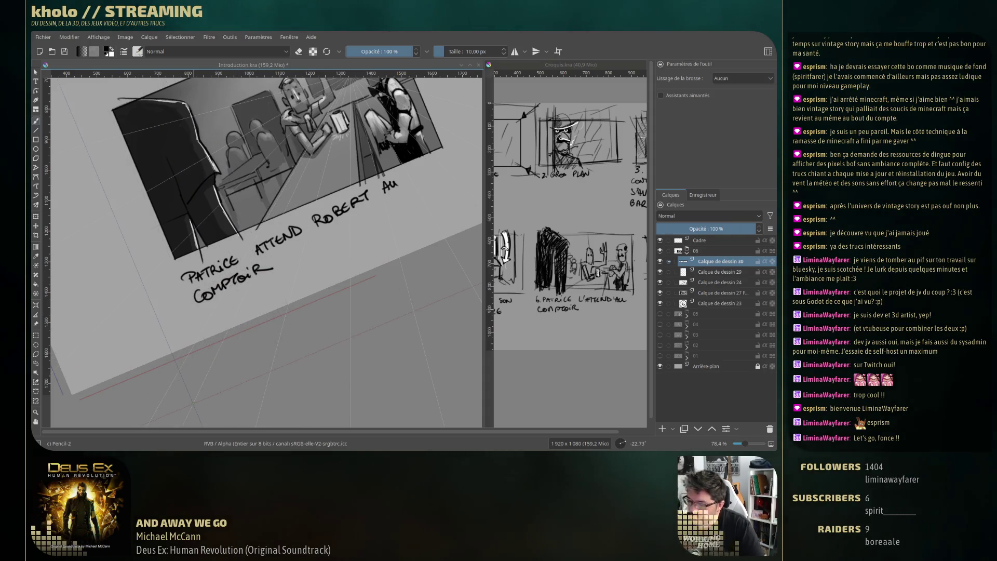
scroll(205, 160, "down", 5)
Straighten the canvas view and nudge the word ATTEND slightly left
key("5")
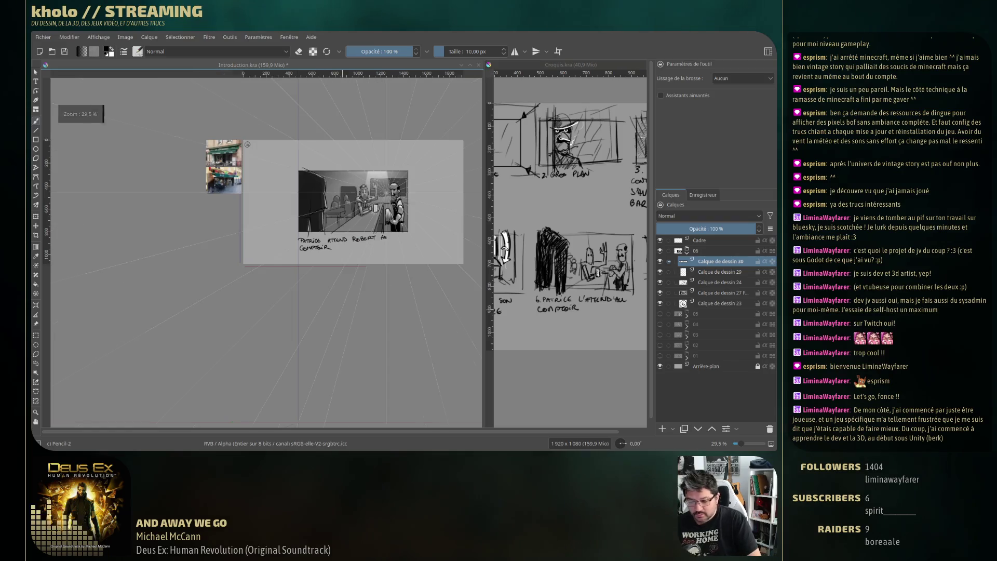
scroll(343, 241, "up", 1)
scroll(342, 240, "up", 1)
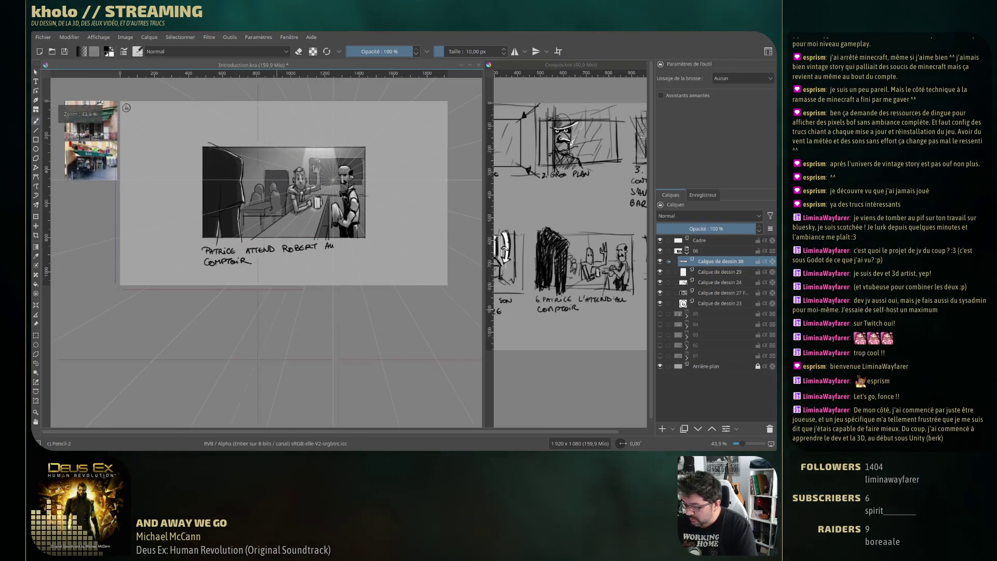
key("ctrl+r")
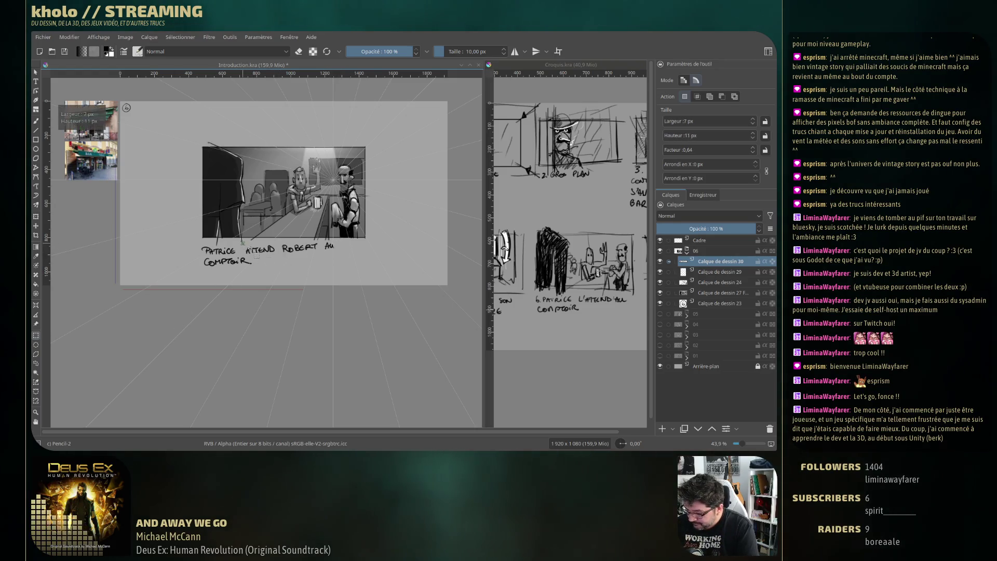
left_click_drag(242, 243, 277, 255)
key("ctrl+t")
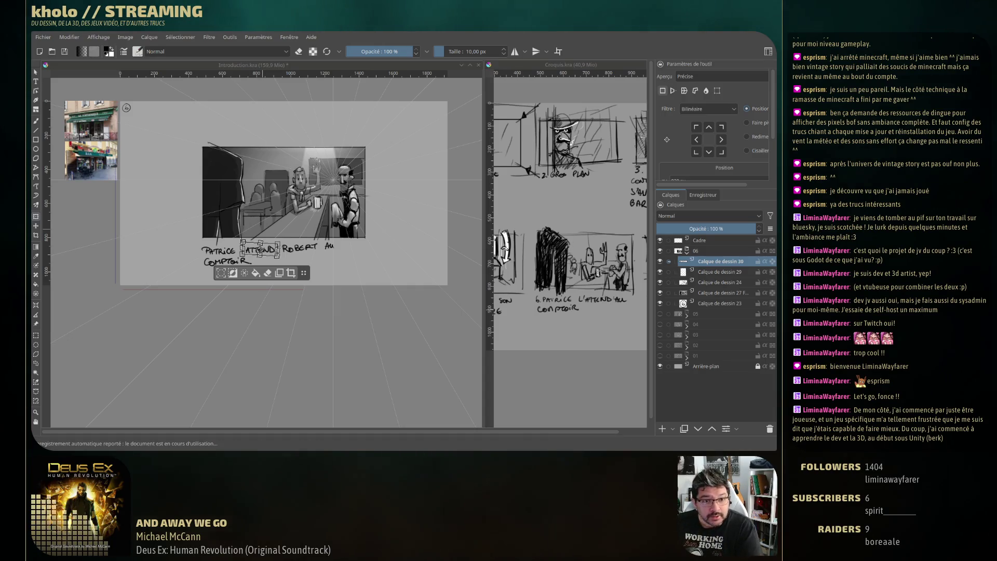
left_click_drag(280, 259, 266, 266)
left_click(37, 364)
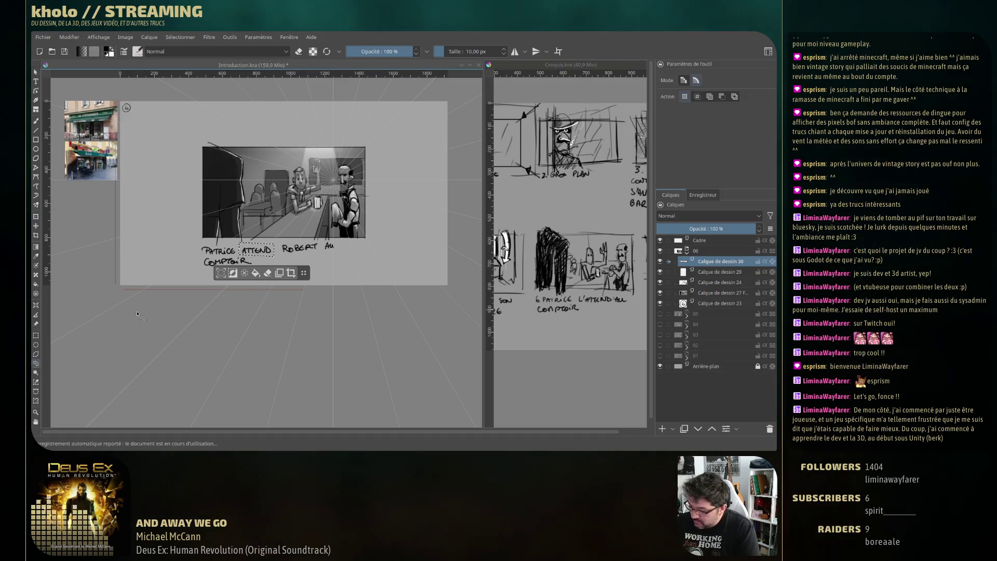
Shift the word ROBERT slightly left and down, then clear the selection
left_click_drag(320, 256, 278, 239)
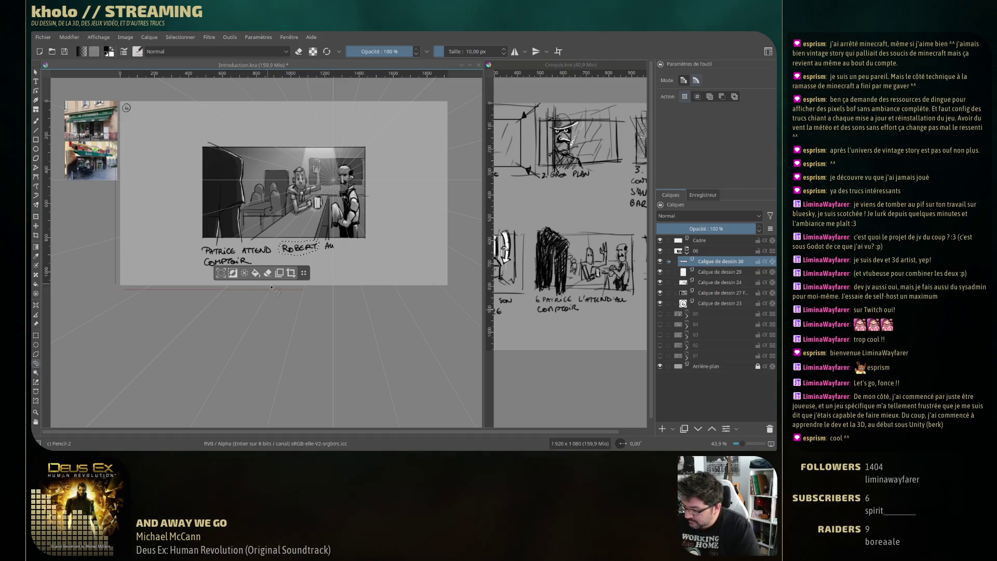
key("ctrl+t")
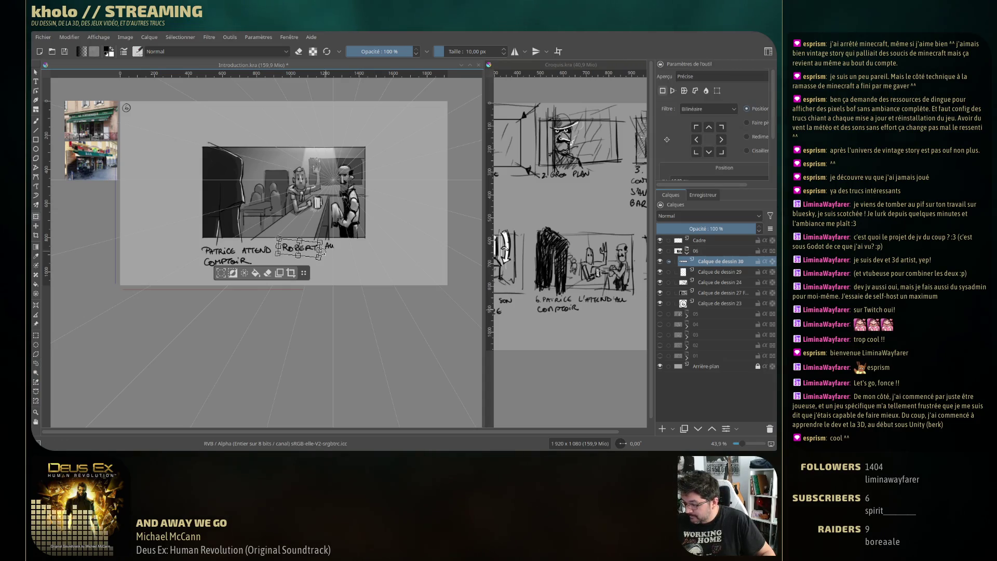
left_click_drag(307, 250, 305, 250)
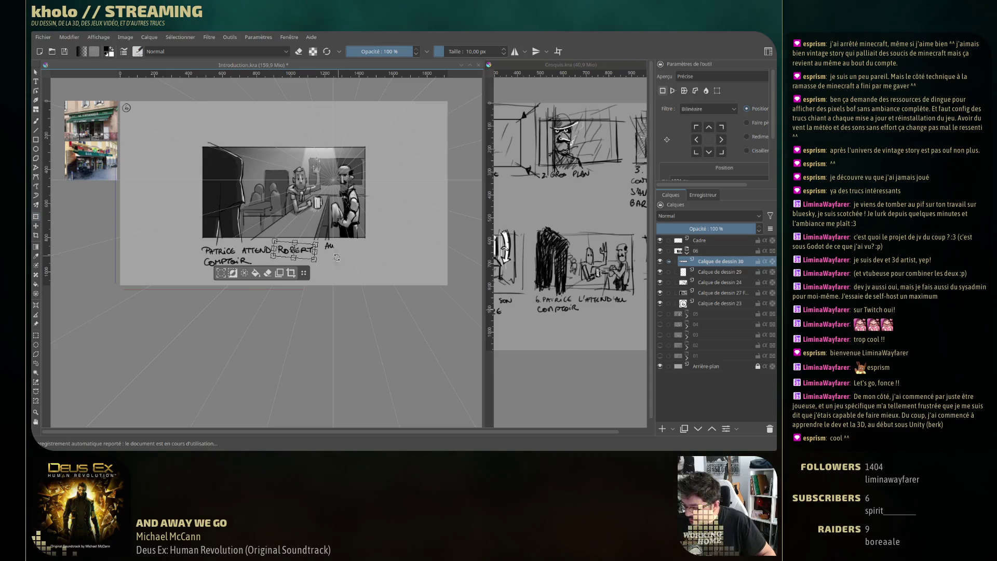
key("Return")
key("ctrl+shift+a")
key("ctrl+r")
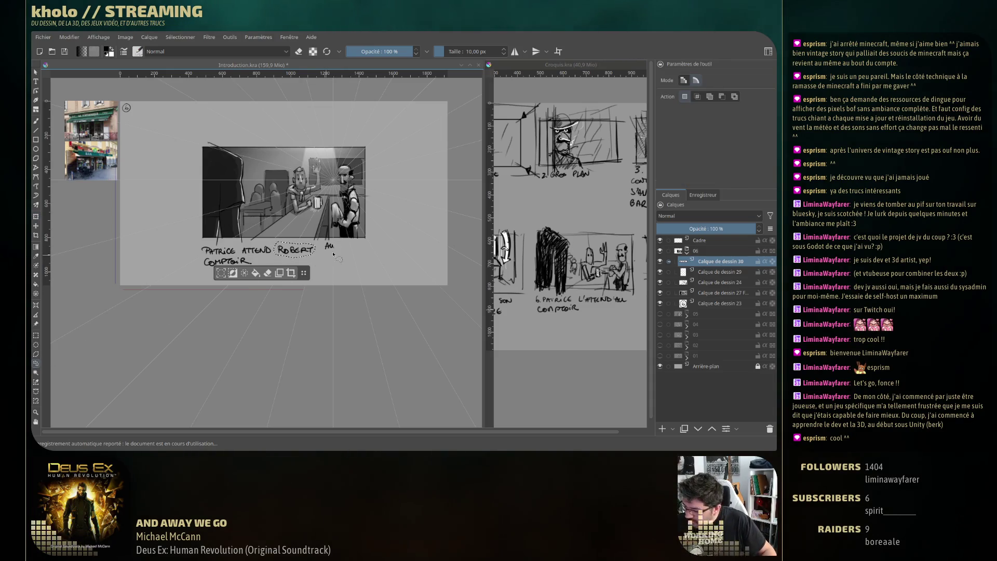
Move the whole caption up, shrink it slightly, and save Introduction.kra
key("t")
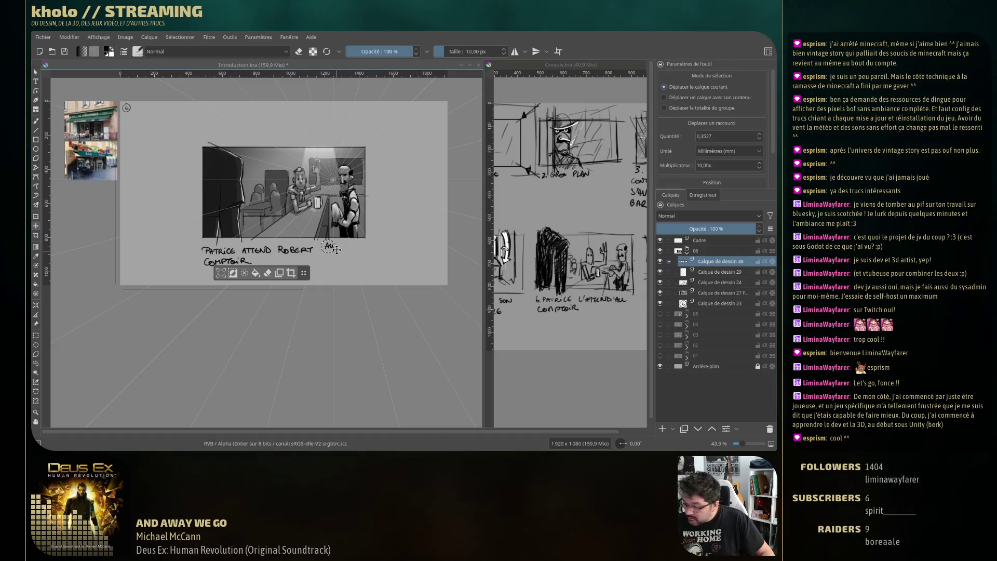
left_click_drag(325, 250, 317, 248)
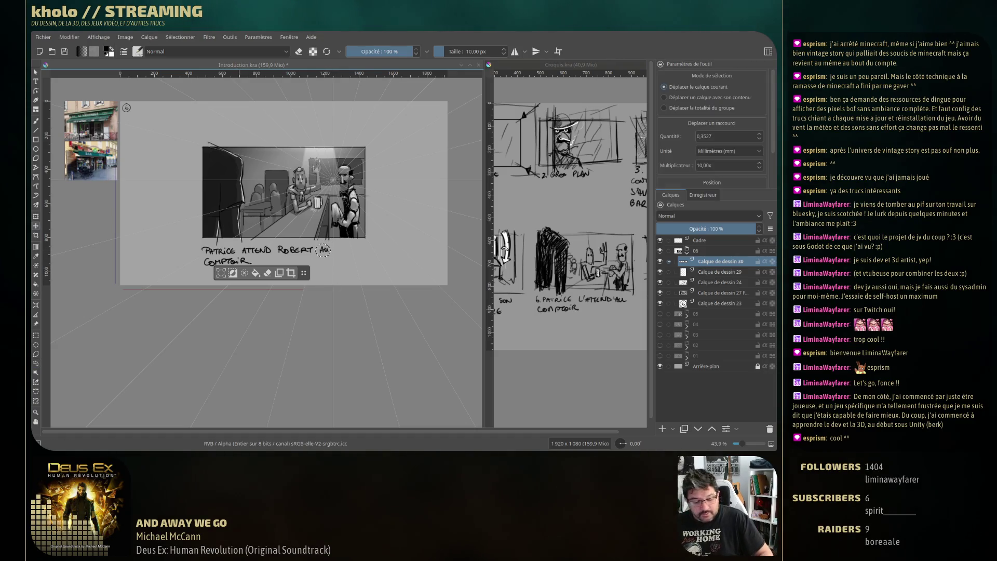
key("ctrl+shift+a")
key("ctrl+t")
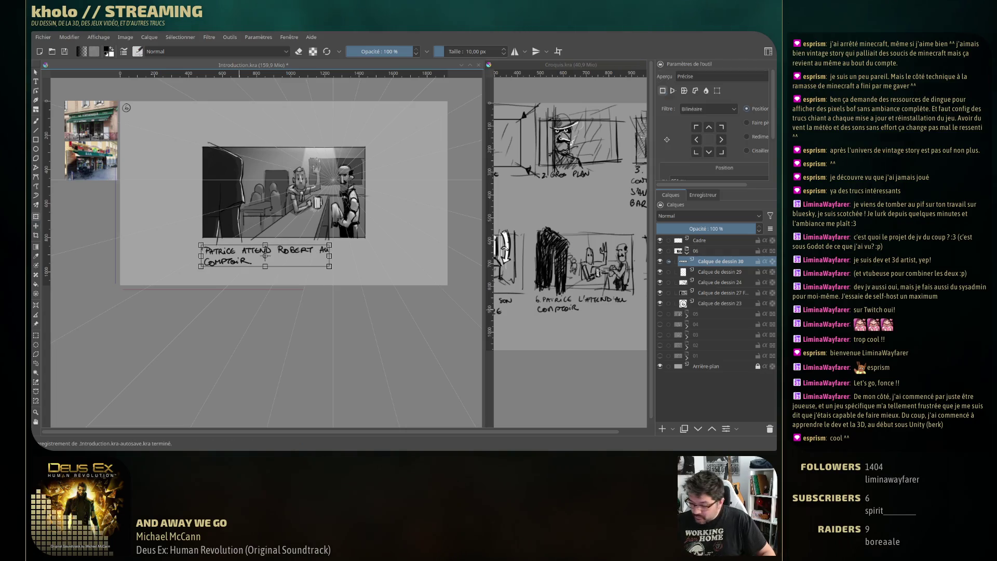
left_click_drag(233, 260, 233, 255)
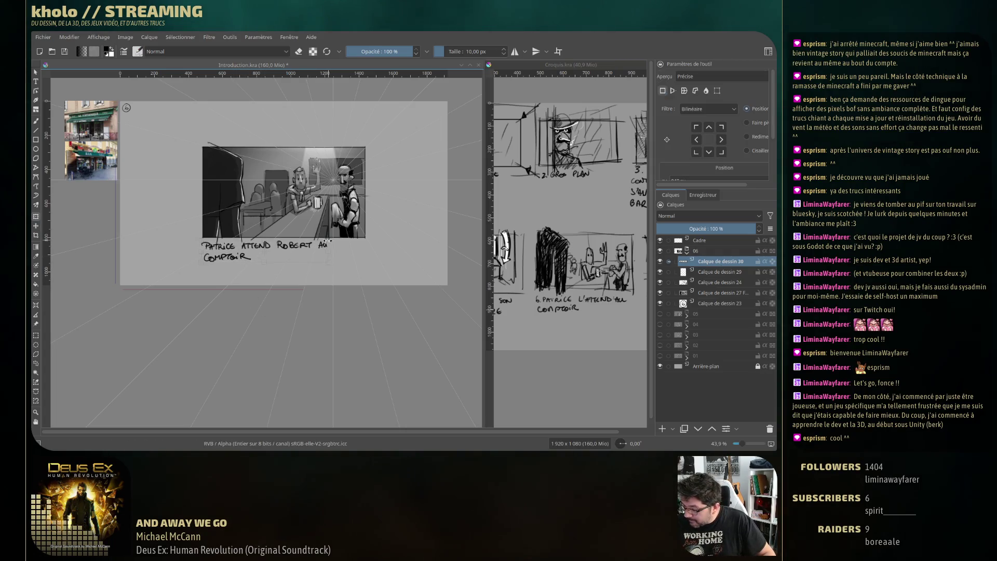
left_click_drag(328, 241, 322, 243)
key("Return")
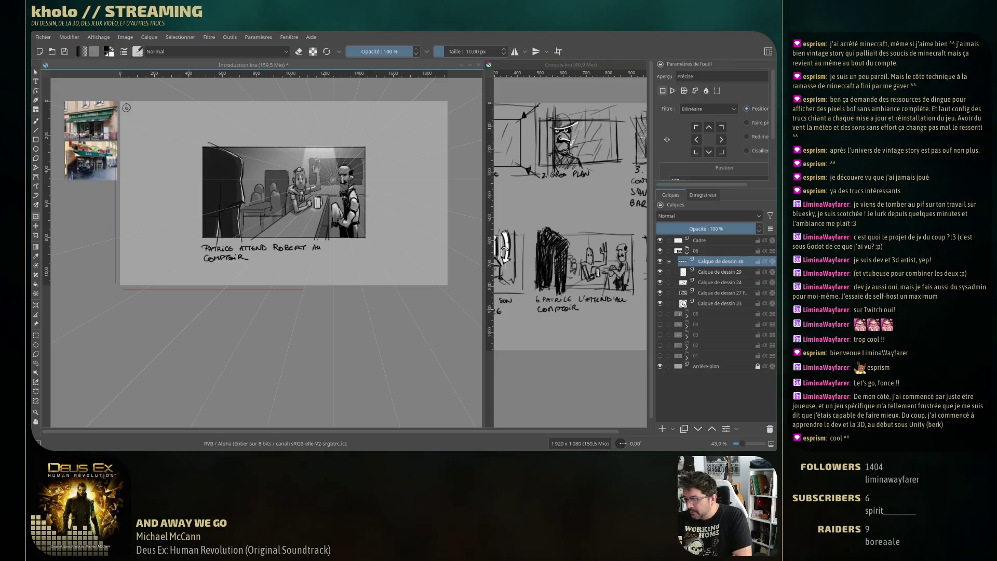
key("ctrl+s")
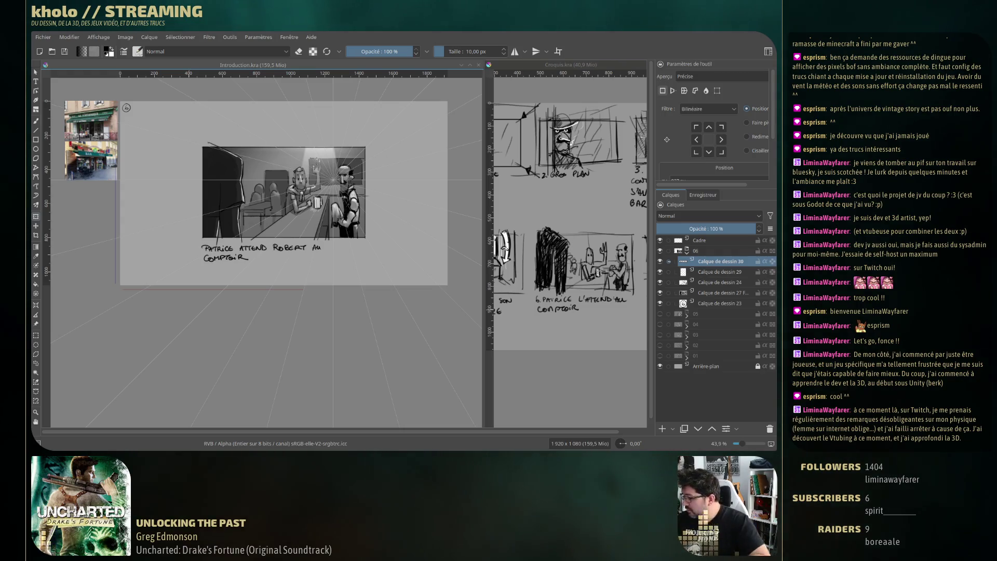
Collapse the 06 group in the Layers docker to hide its drawing layers
left_click(686, 253)
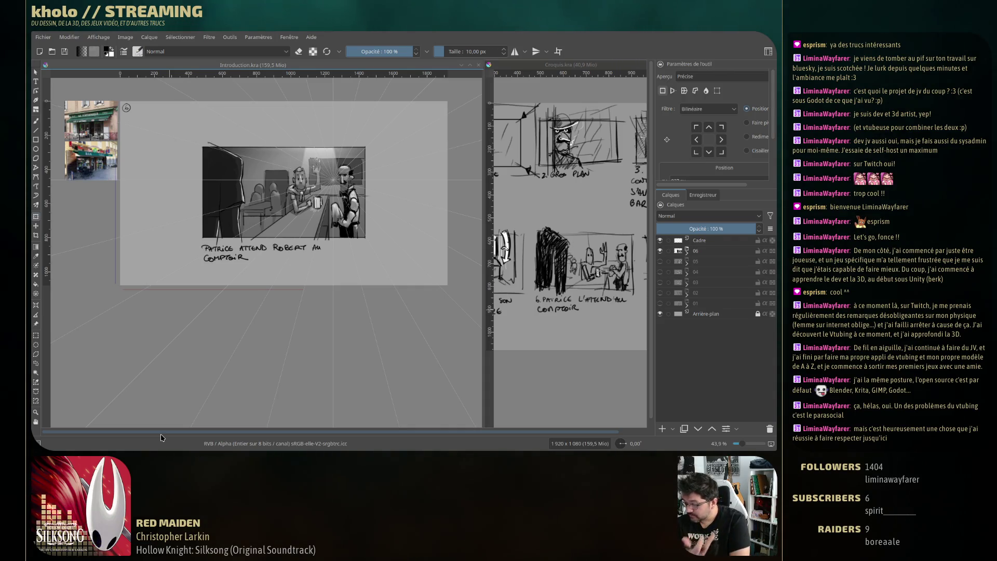
Expand group 06, activate Calque de dessin 24, and rectangle-select then deselect the caption
left_click(686, 253)
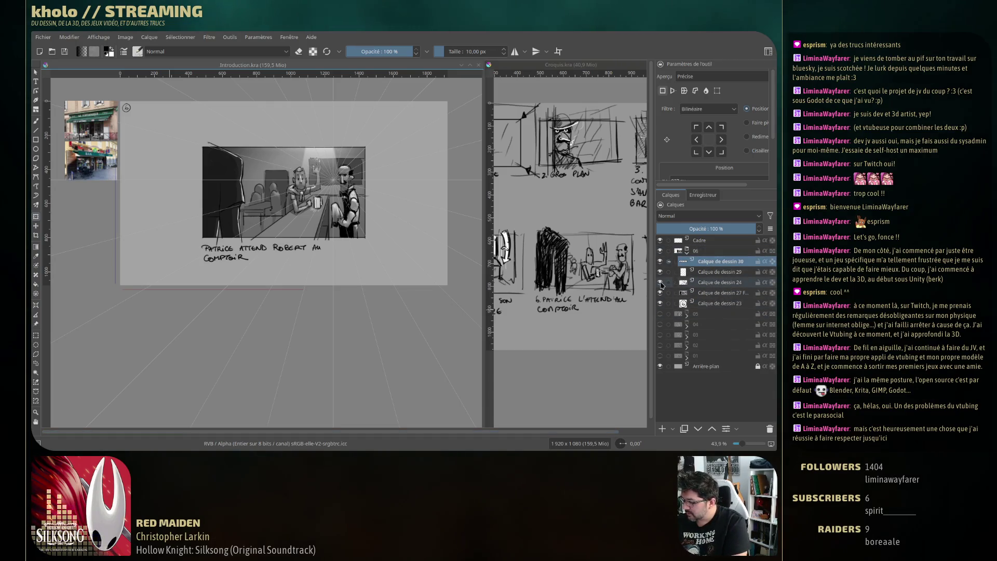
left_click(721, 283)
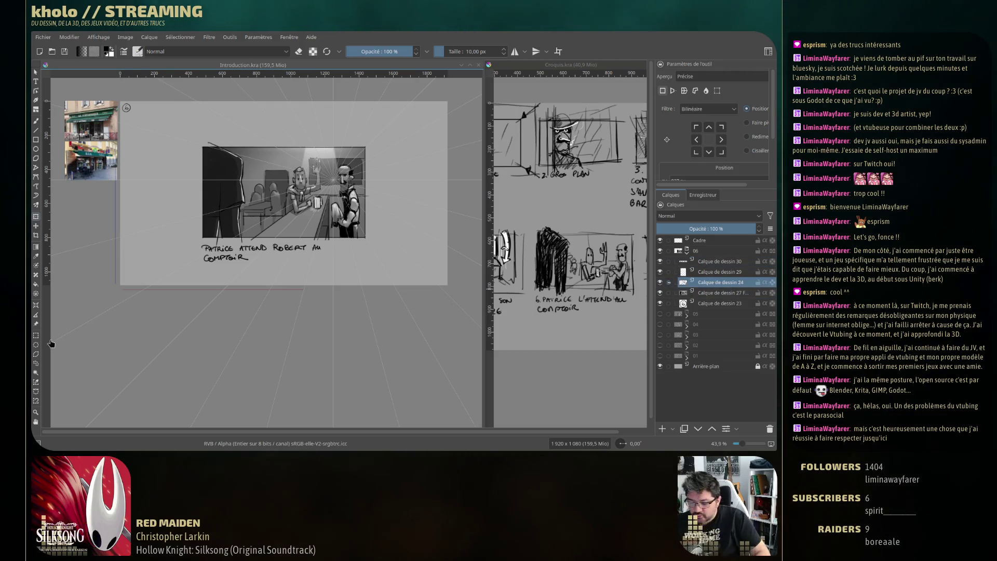
left_click(35, 334)
left_click_drag(183, 274, 280, 242)
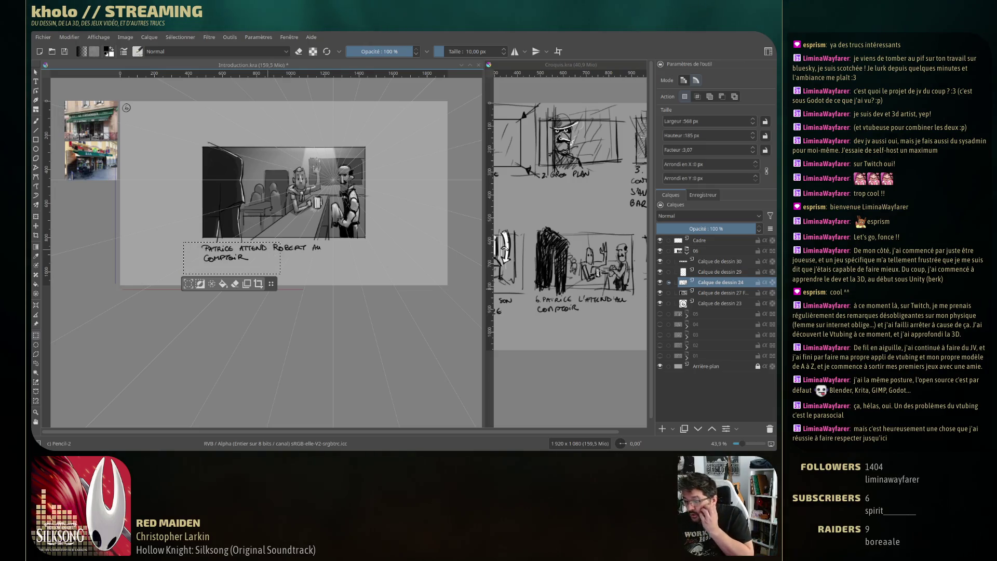
key("ctrl+shift+a")
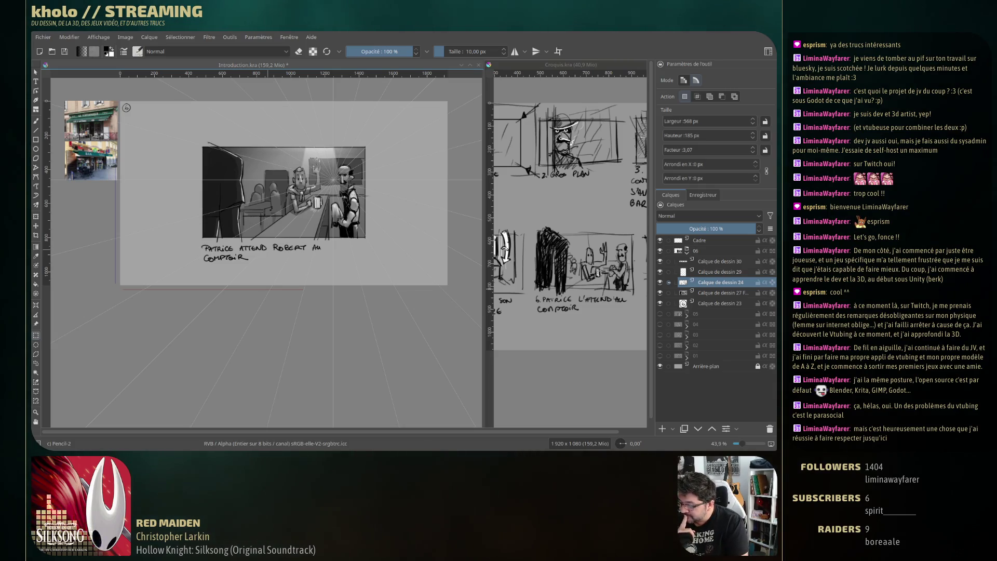
scroll(236, 274, "down", 1)
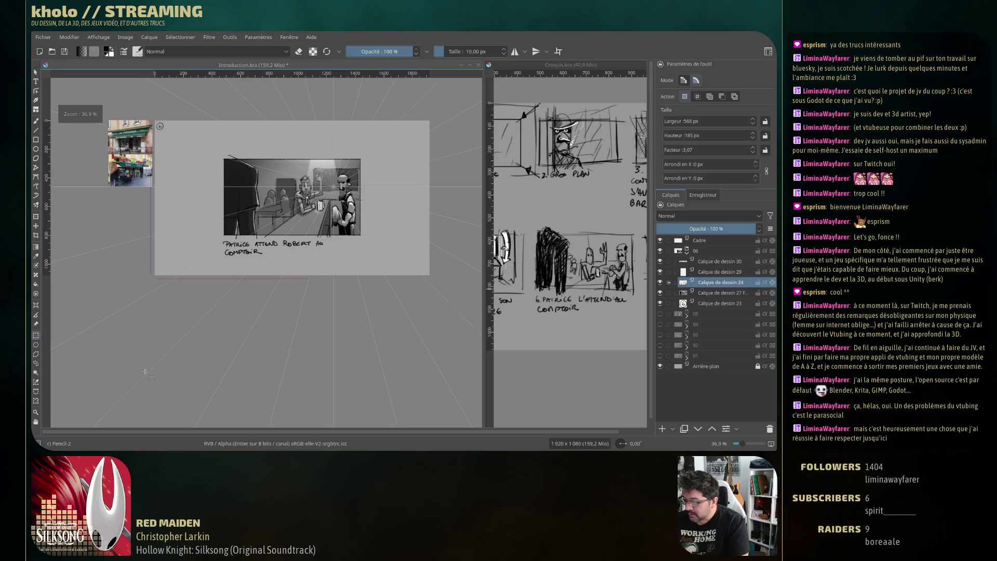
scroll(236, 274, "down", 1)
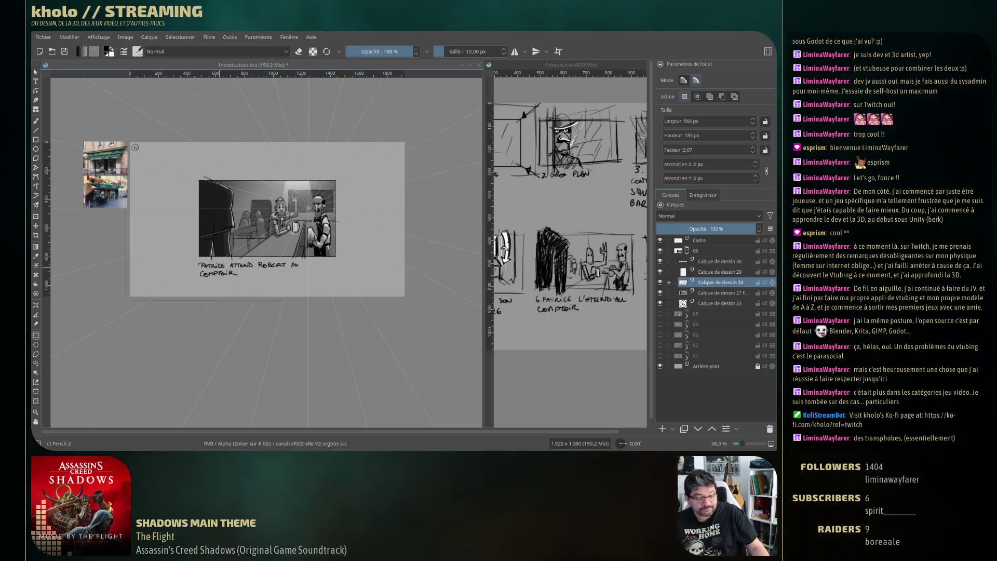
key("alt+Tab")
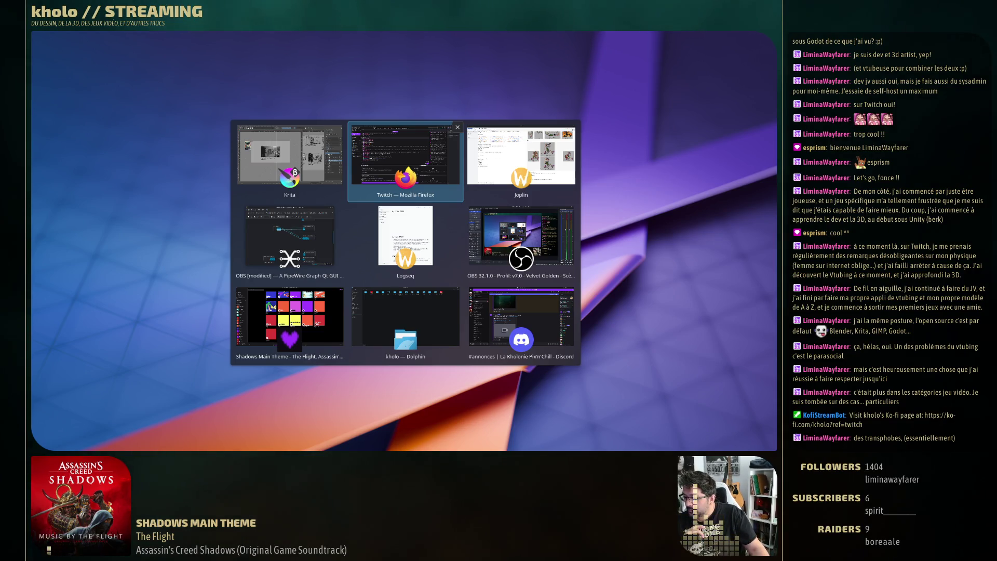
key("alt+Tab")
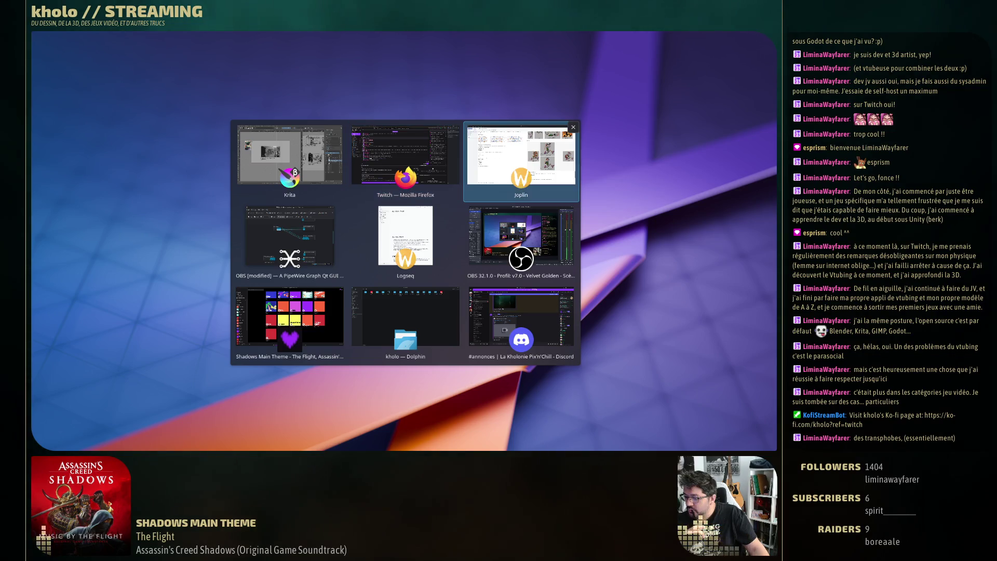
key("Escape")
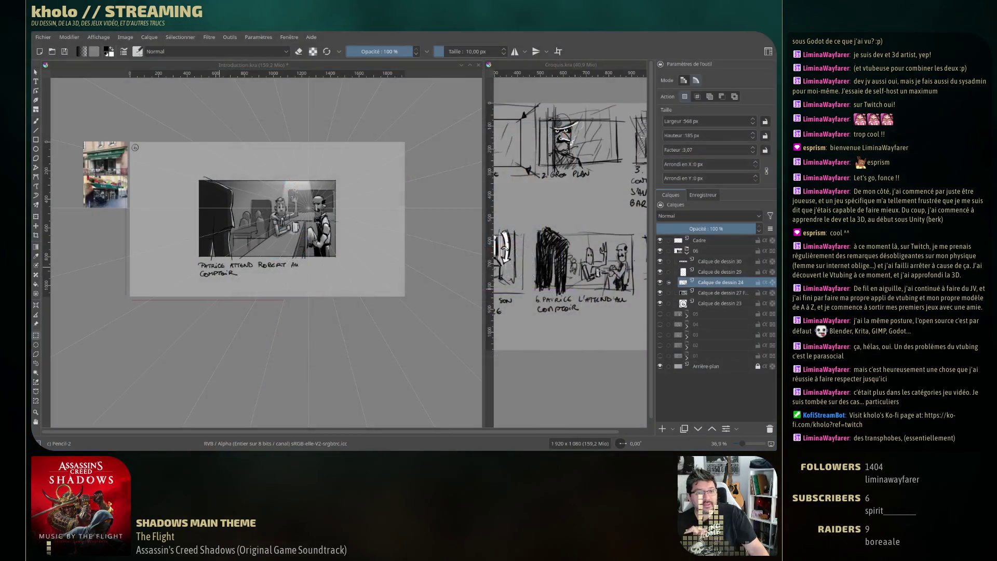
key("alt+Tab")
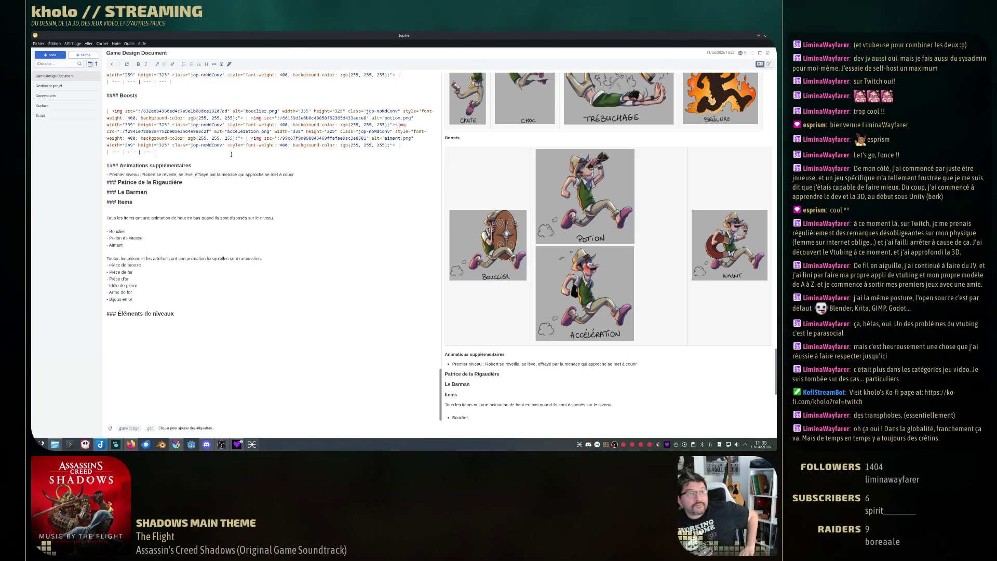
Open the Gestion de projet note to view its gantt Rétroplanning timeline
left_click(48, 85)
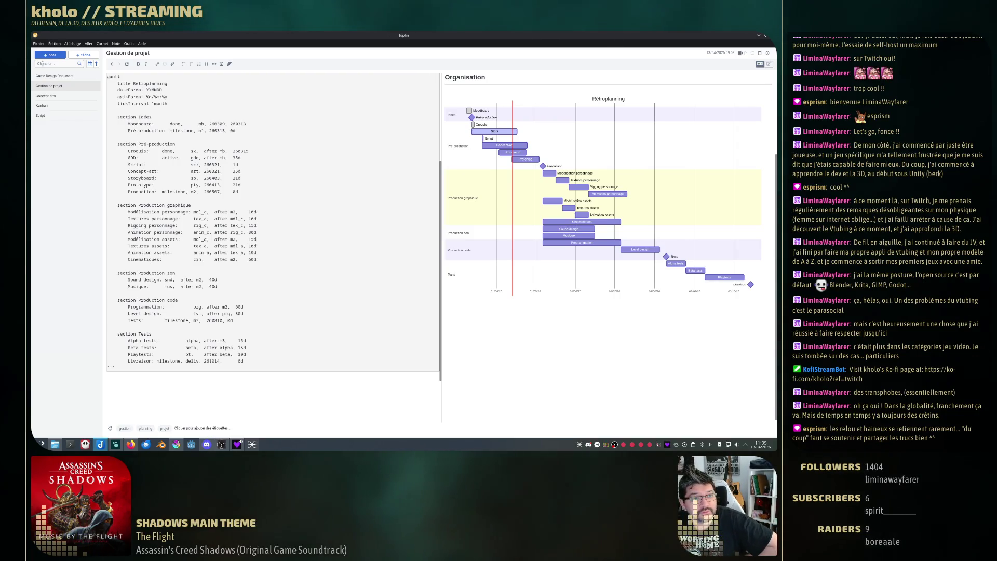
Open the Concept arts note and scroll through its portraits and item artwork like the shield, gourd and magnet
left_click(53, 97)
scroll(557, 219, "down", 5)
scroll(582, 243, "up", 2)
scroll(583, 243, "up", 3)
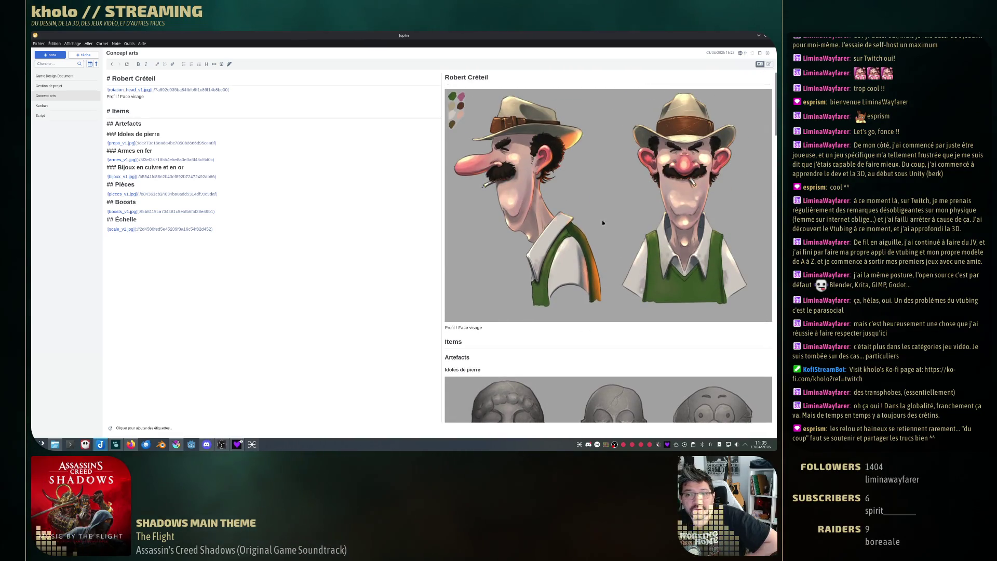
scroll(612, 234, "down", 5)
scroll(615, 213, "down", 3)
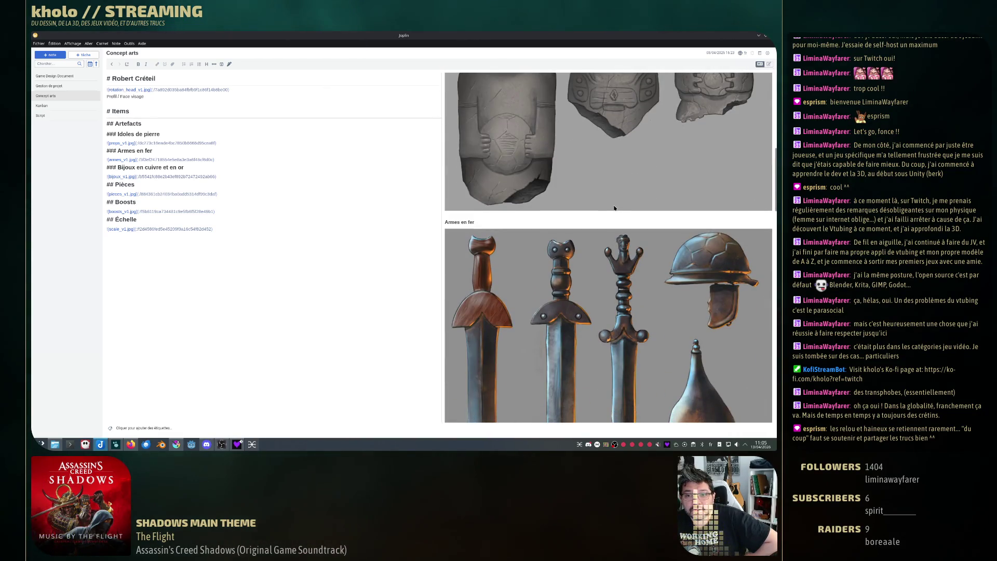
scroll(614, 208, "down", 5)
scroll(615, 208, "down", 5)
scroll(615, 208, "down", 5)
scroll(614, 206, "down", 4)
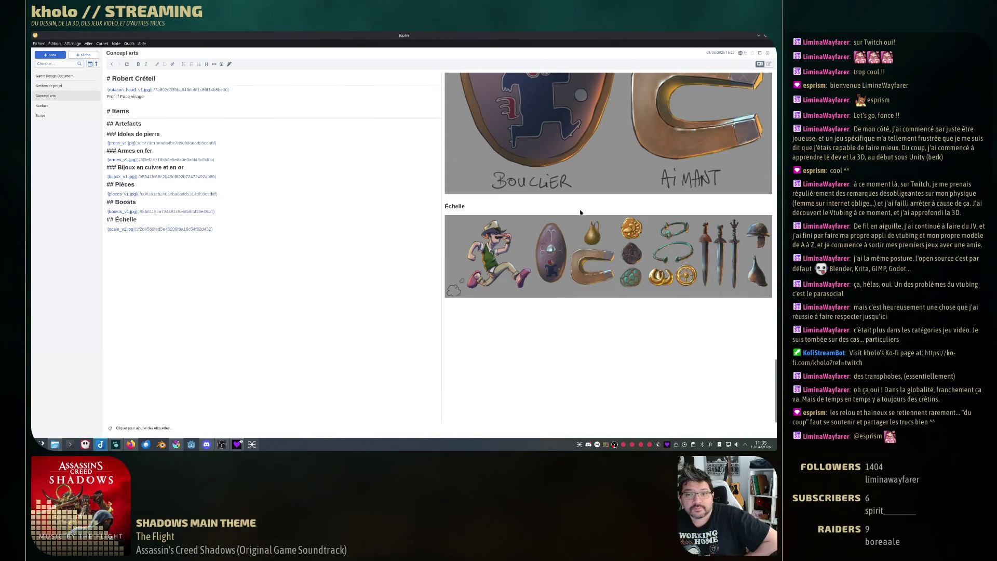
scroll(582, 211, "up", 5)
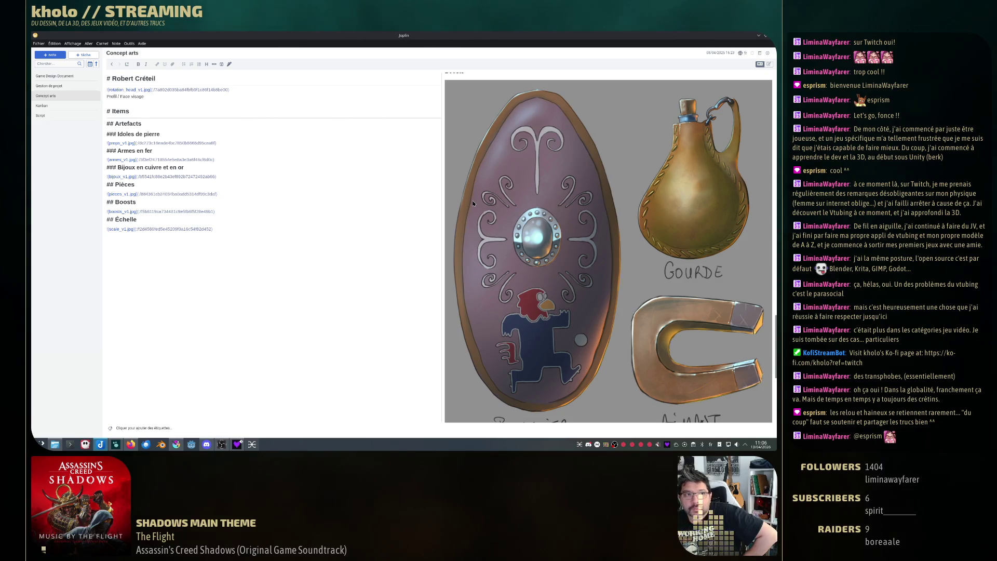
Flip through the Kanban, Script, Gestion de projet and Game Design Document notes
left_click(51, 106)
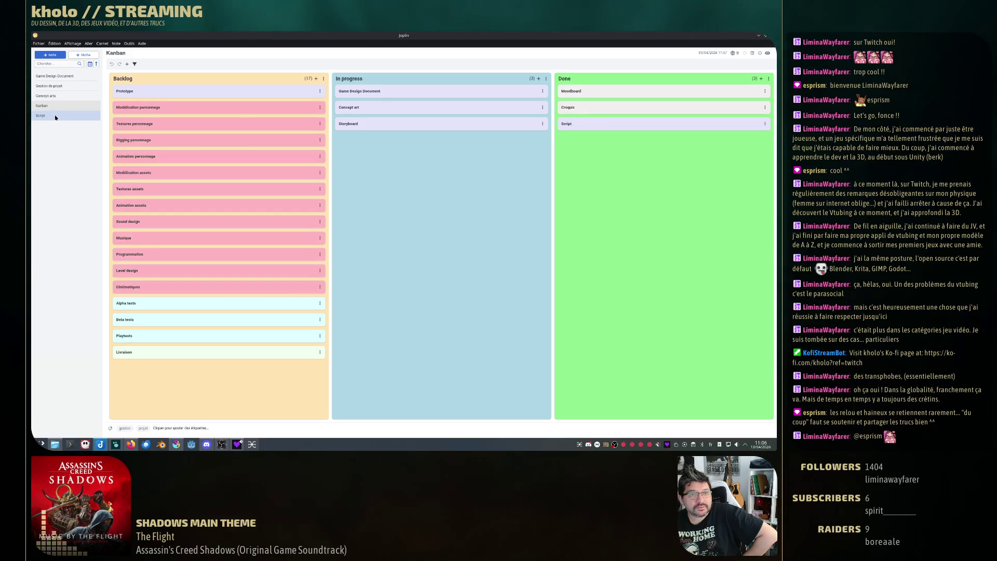
left_click(59, 114)
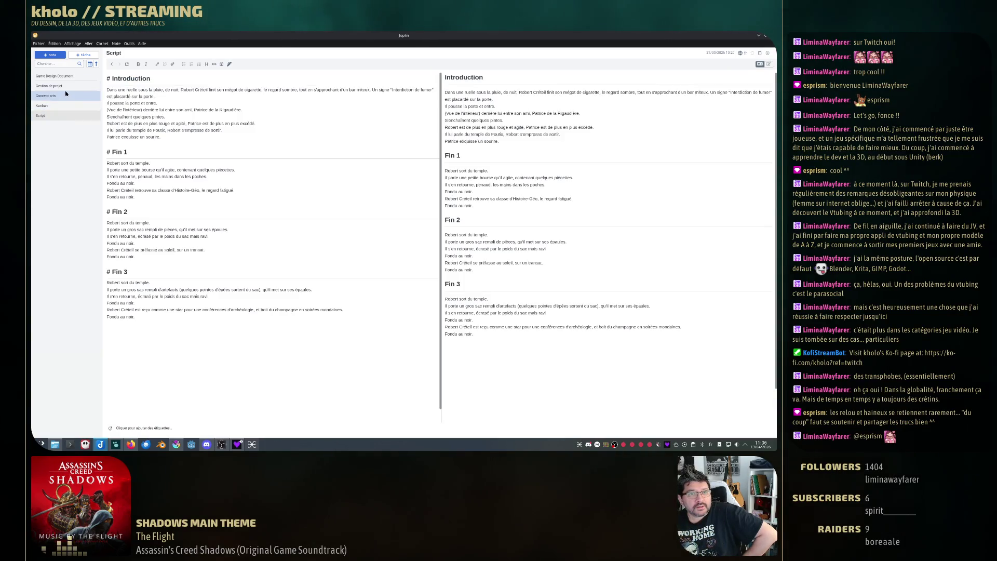
left_click(50, 86)
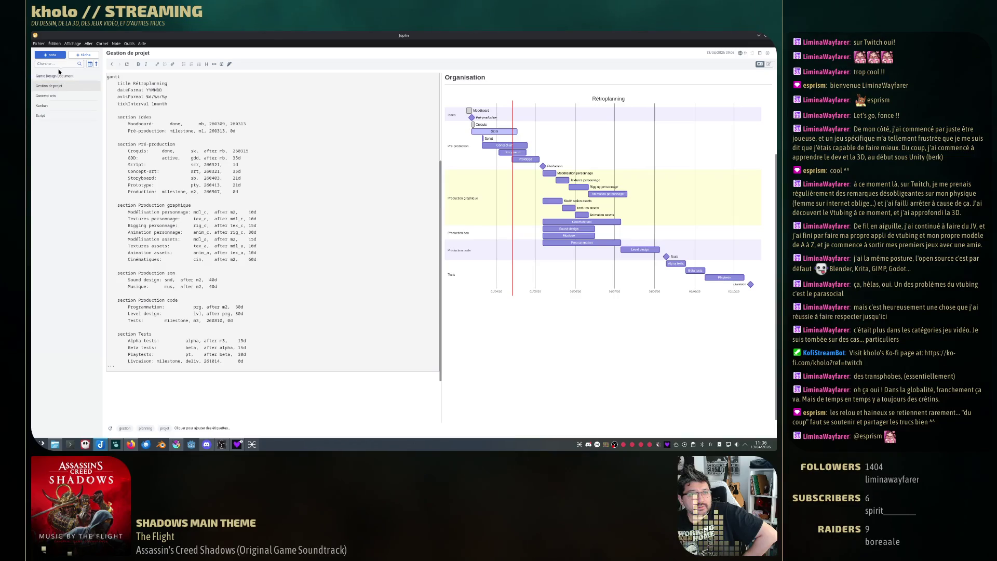
left_click(55, 76)
Scroll the Game Design Document up to its title, Concept and Gameplay sections
scroll(241, 258, "up", 3)
scroll(241, 258, "up", 3)
scroll(241, 257, "up", 3)
scroll(241, 256, "up", 3)
scroll(240, 256, "up", 3)
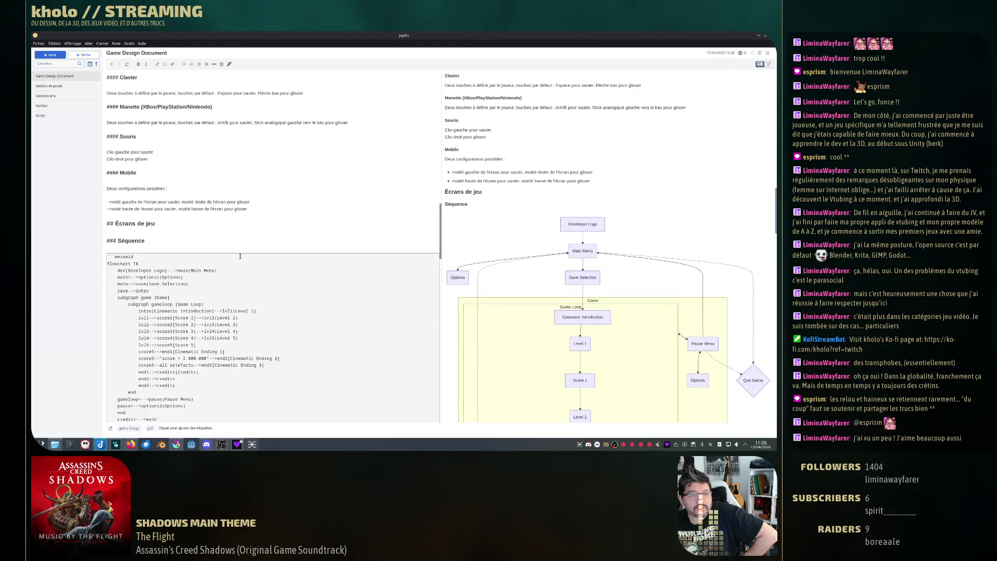
scroll(240, 256, "up", 3)
scroll(240, 255, "up", 3)
scroll(240, 255, "up", 3)
scroll(240, 255, "up", 3)
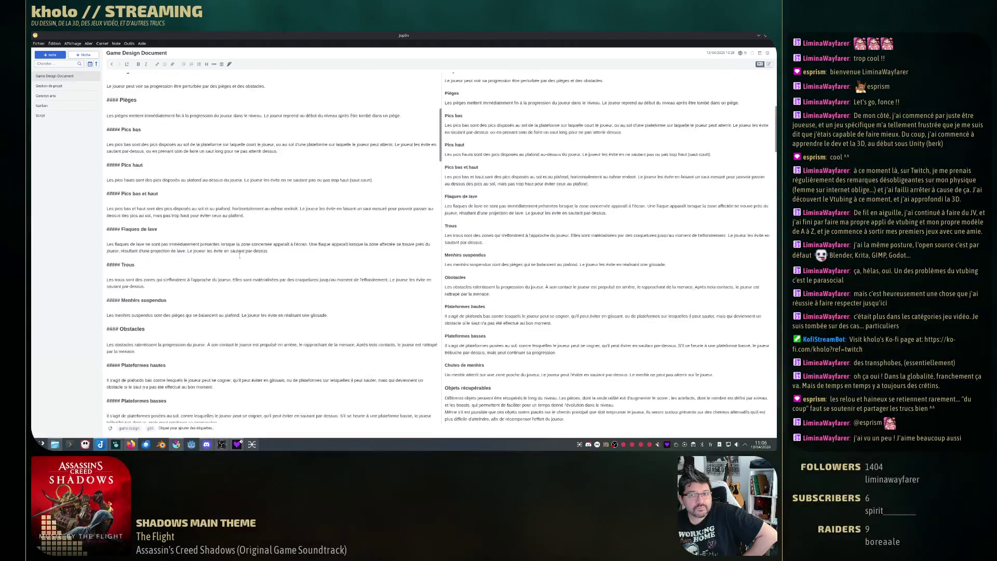
scroll(240, 255, "up", 3)
scroll(236, 247, "up", 3)
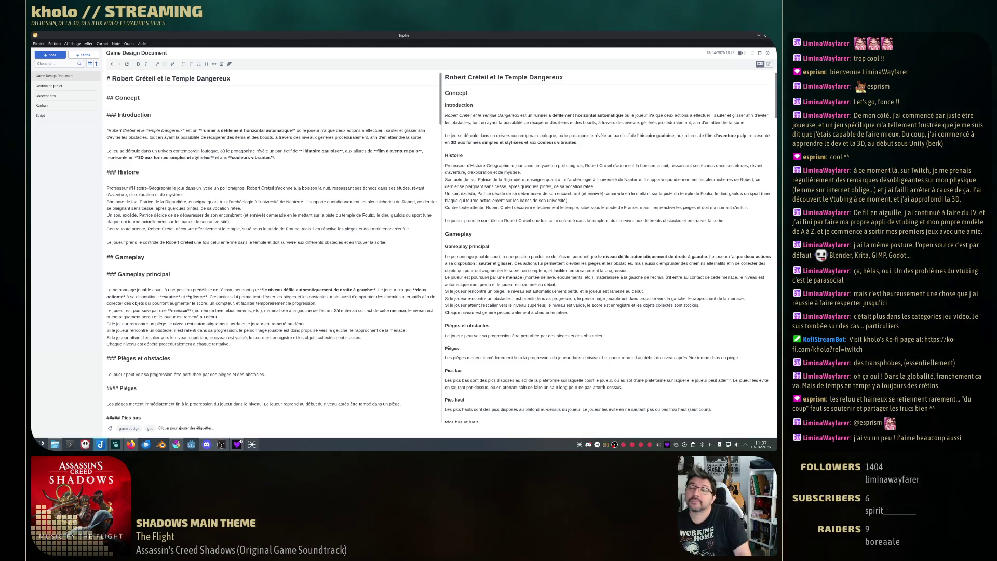
Restore the Joplin window and bring the Firefox Twitch stream manager to the front
left_click(765, 36)
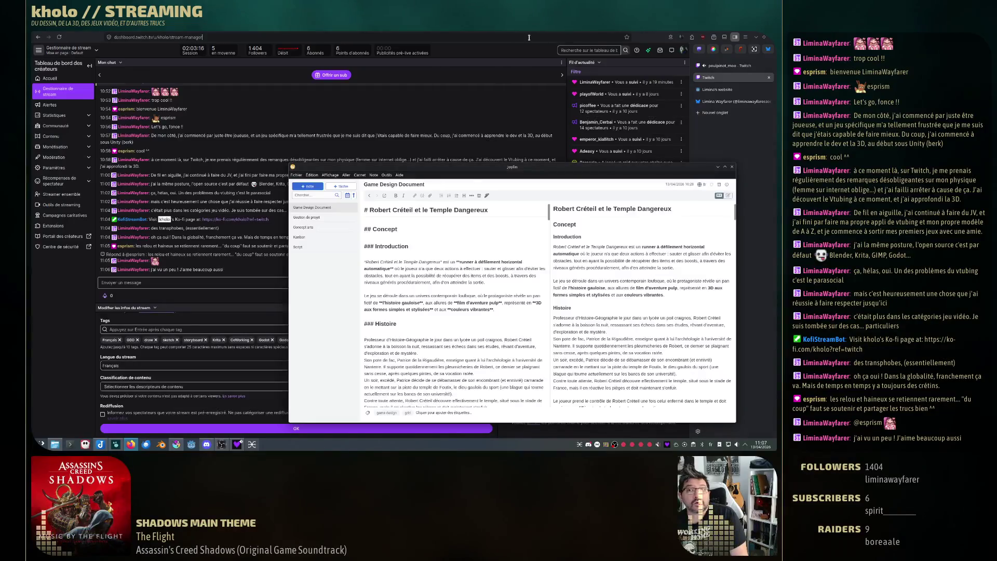
left_click(395, 37)
left_click(392, 249)
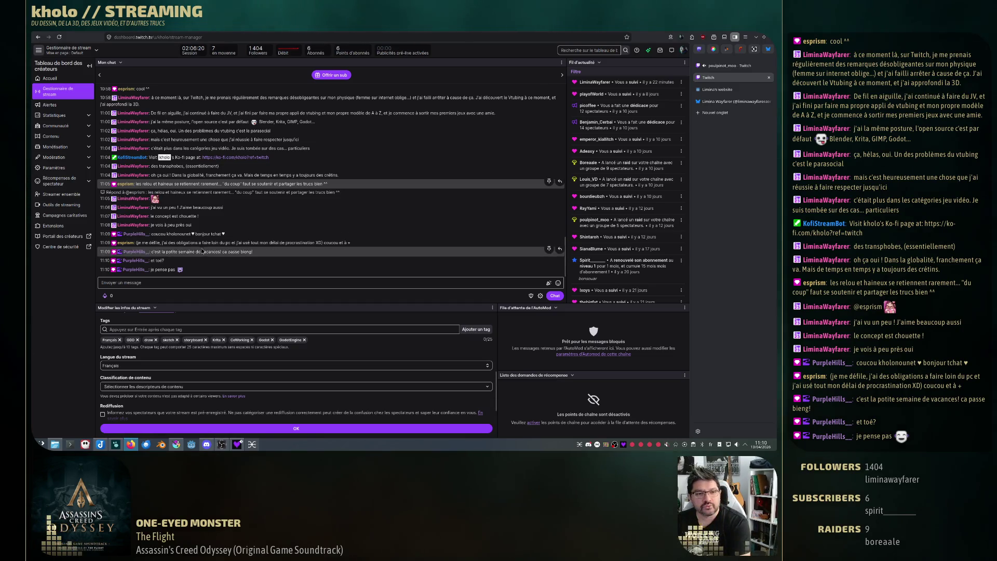
Send a /shoutou command for a chatter in Twitch chat, then switch back to Joplin
left_click(214, 283)
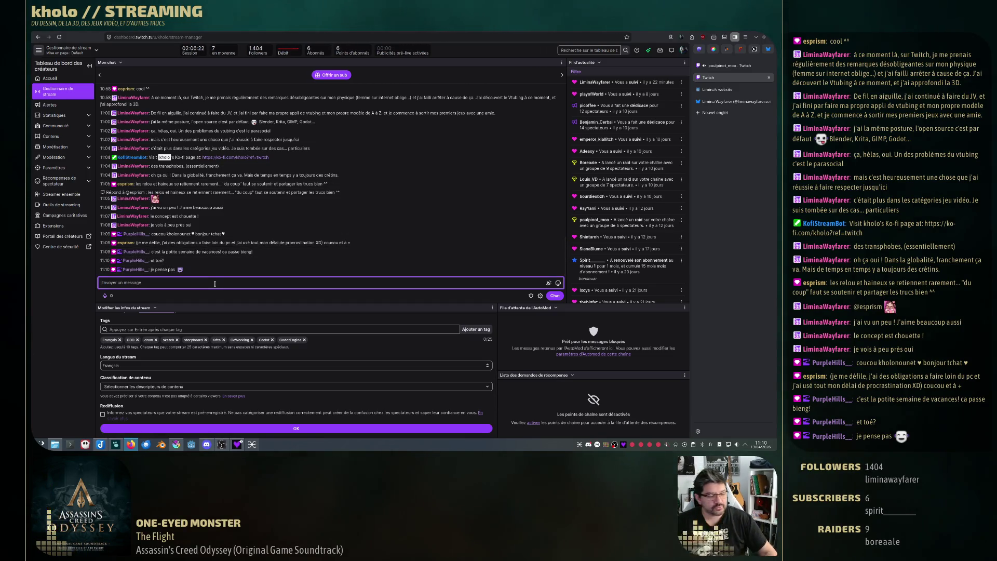
type("/shoutou")
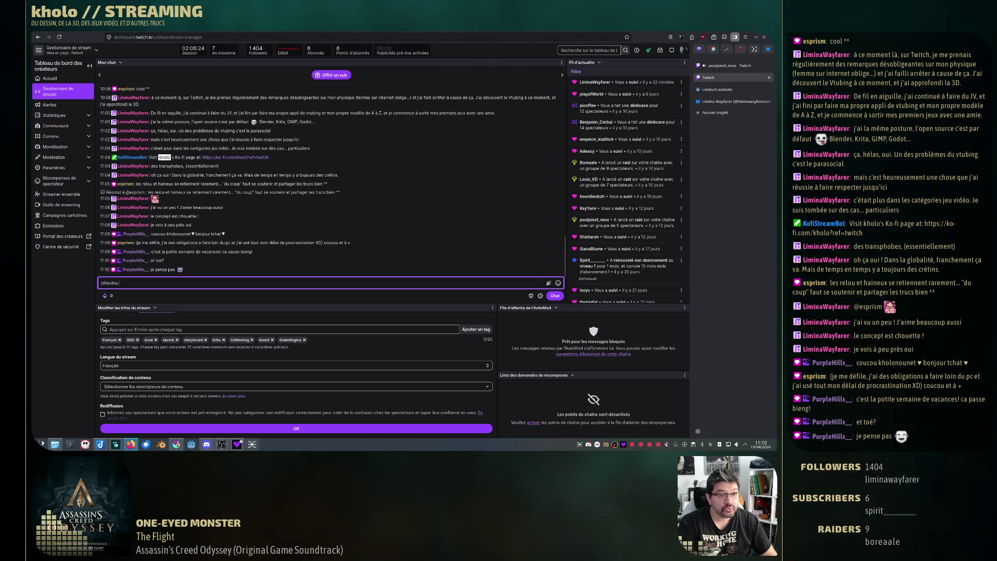
type(" PurpleHills__")
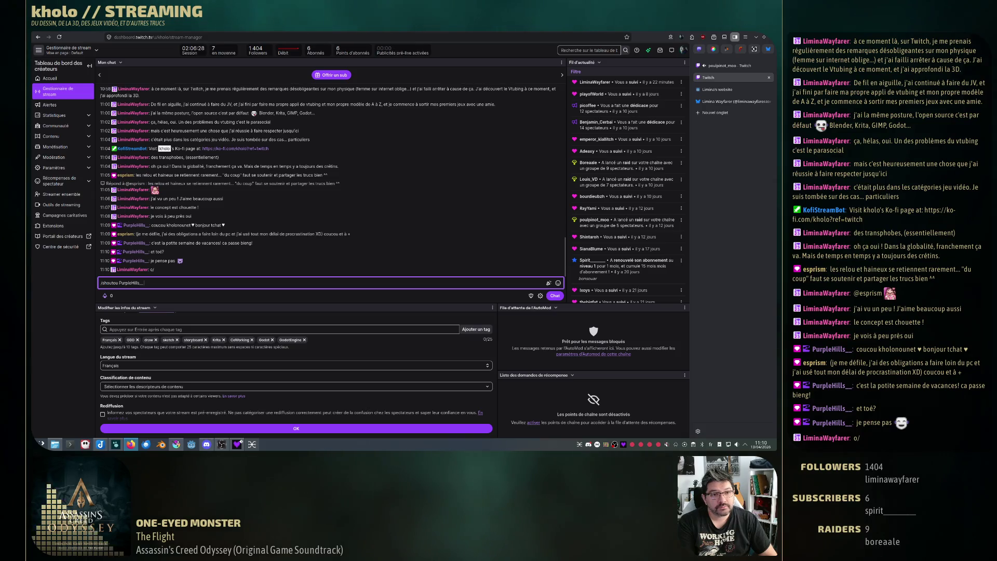
key("Return")
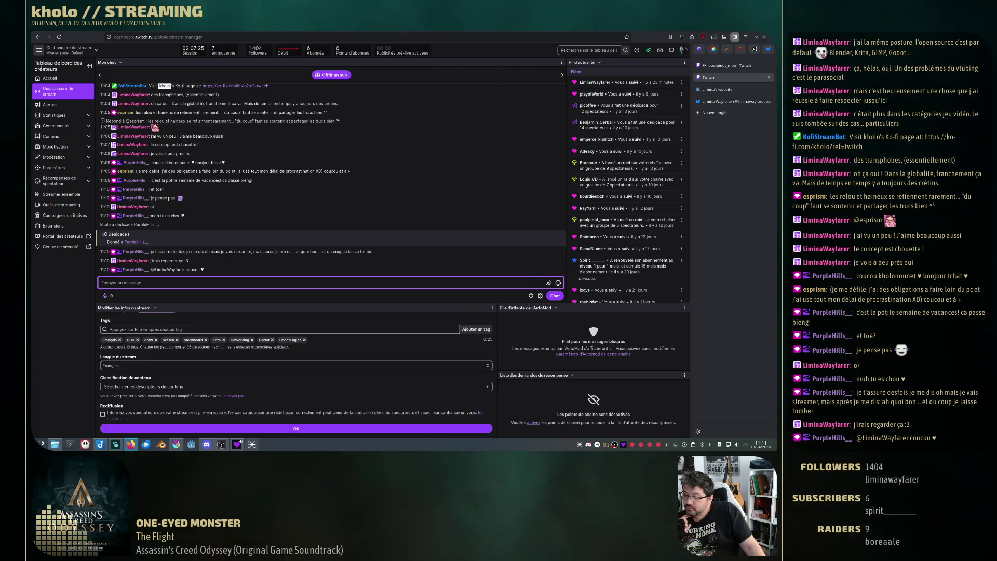
key("alt+Tab")
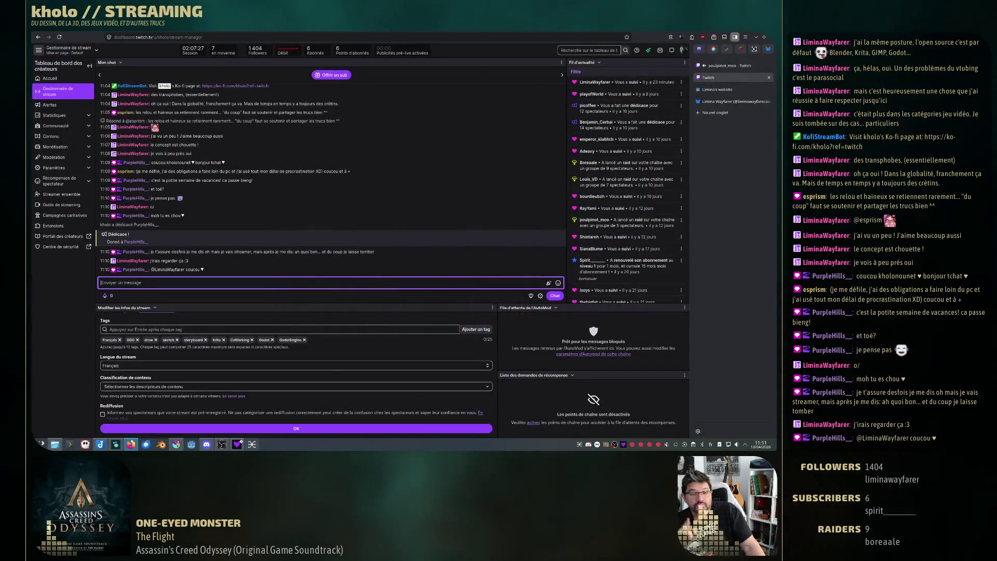
key("alt+Tab")
key("alt+Tab")
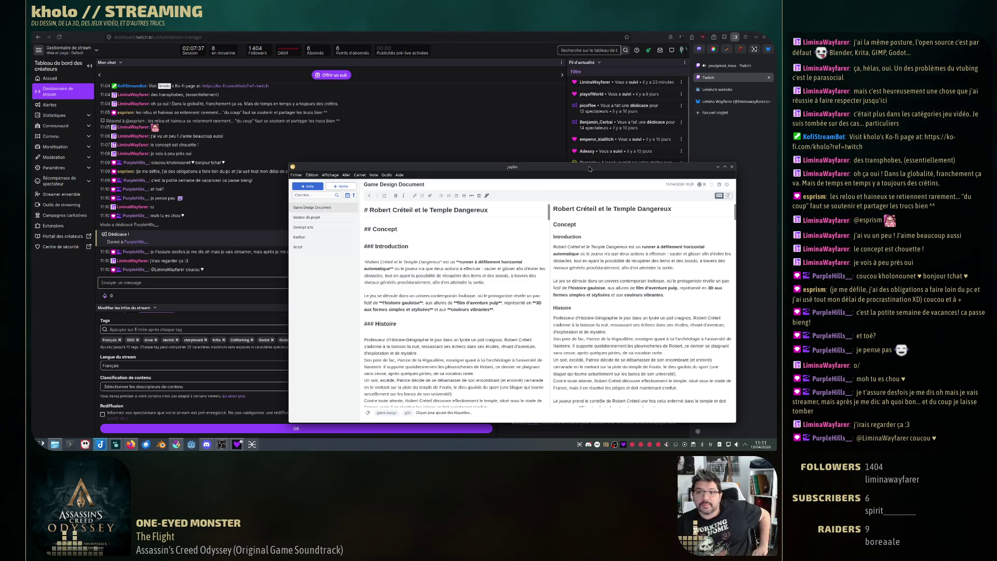
Reposition and maximize the Joplin window, then select parts of the Introduction paragraph
left_click_drag(590, 168, 575, 119)
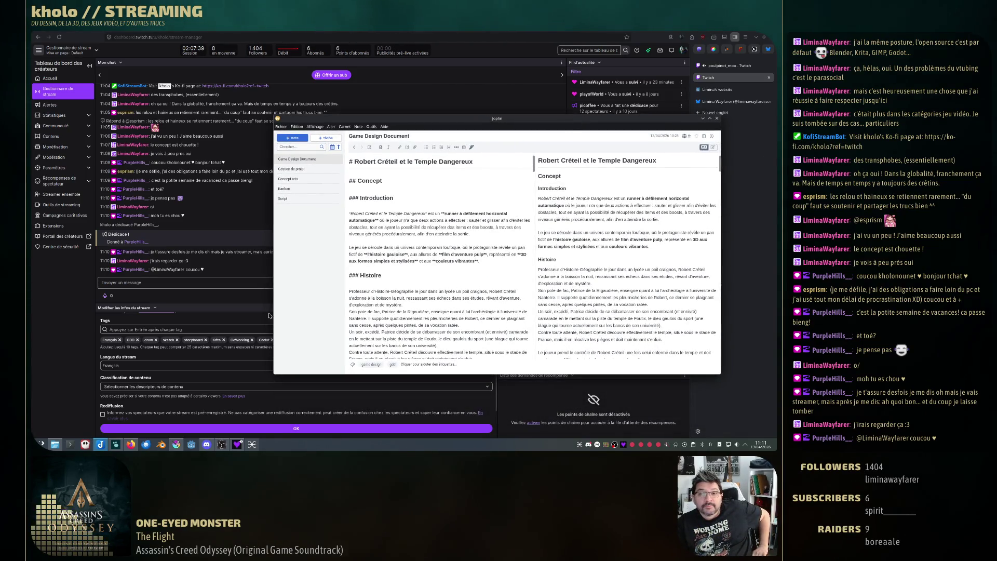
double_click(318, 118)
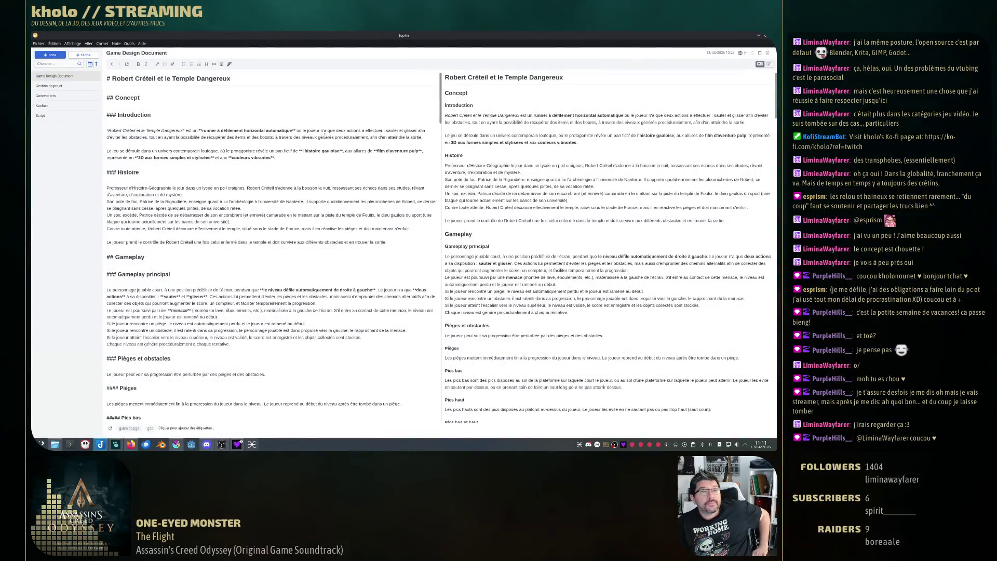
triple_click(114, 131)
left_click(241, 157)
left_click_drag(198, 131, 311, 133)
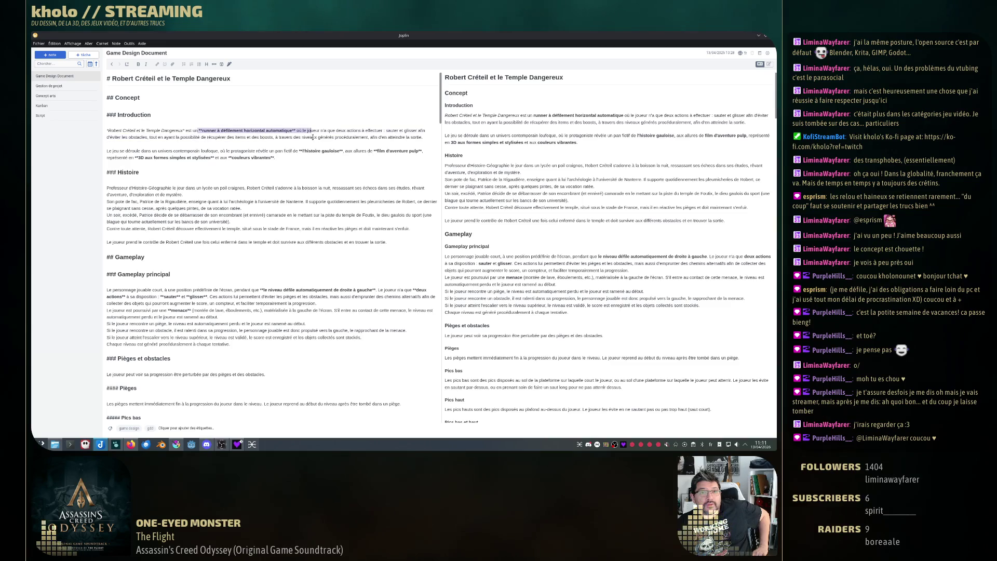
left_click(344, 138)
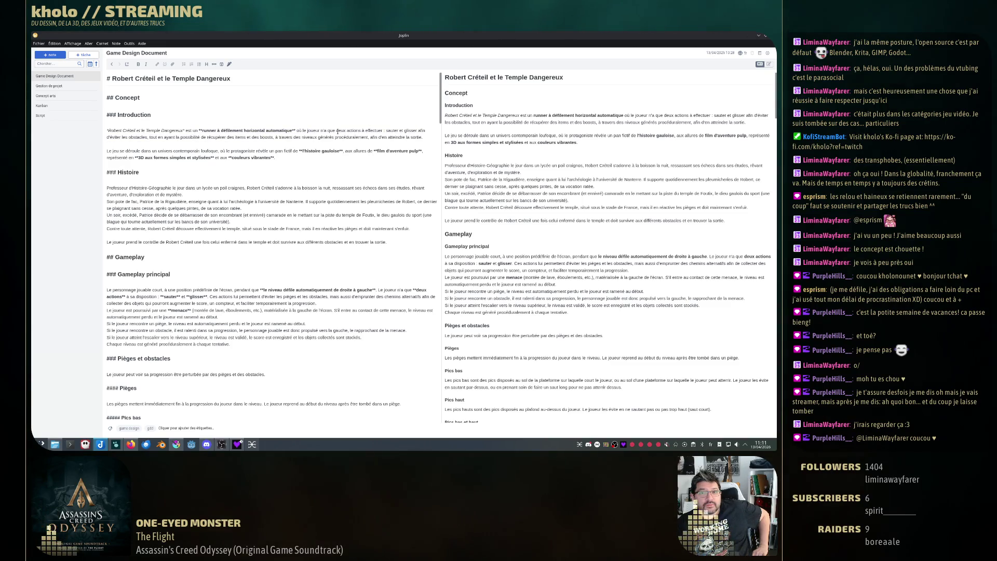
Bold 'deux actions à effectuer', 'sauter' and 'glisser' in the Introduction
left_click_drag(337, 130, 381, 131)
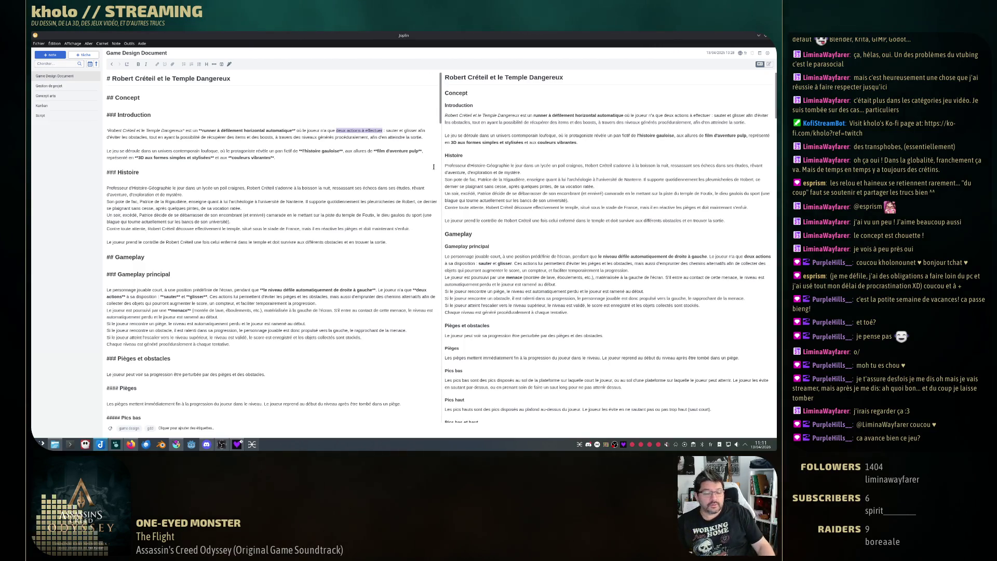
key("ctrl+b")
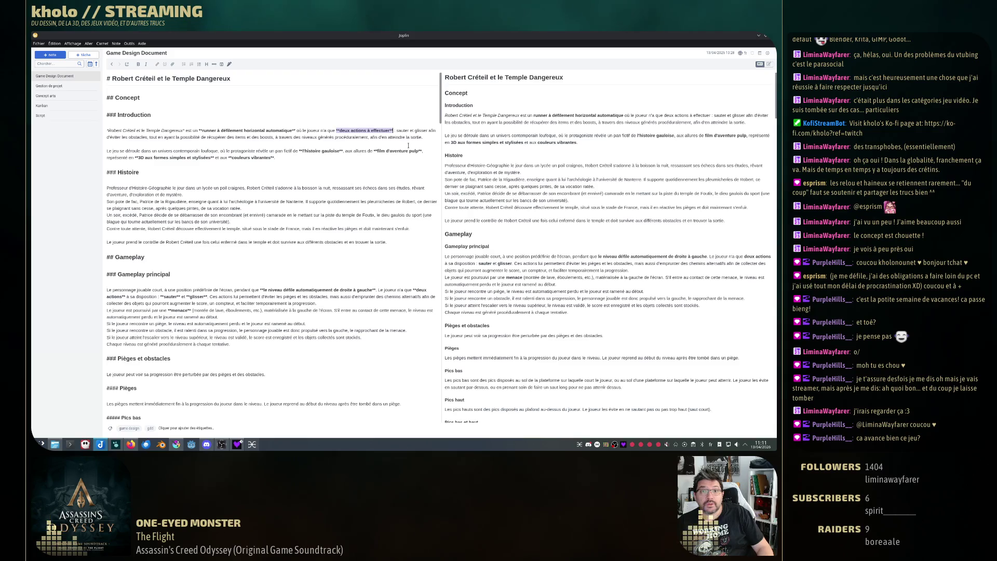
left_click_drag(396, 131, 409, 130)
key("ctrl+b")
double_click(429, 130)
key("ctrl+b")
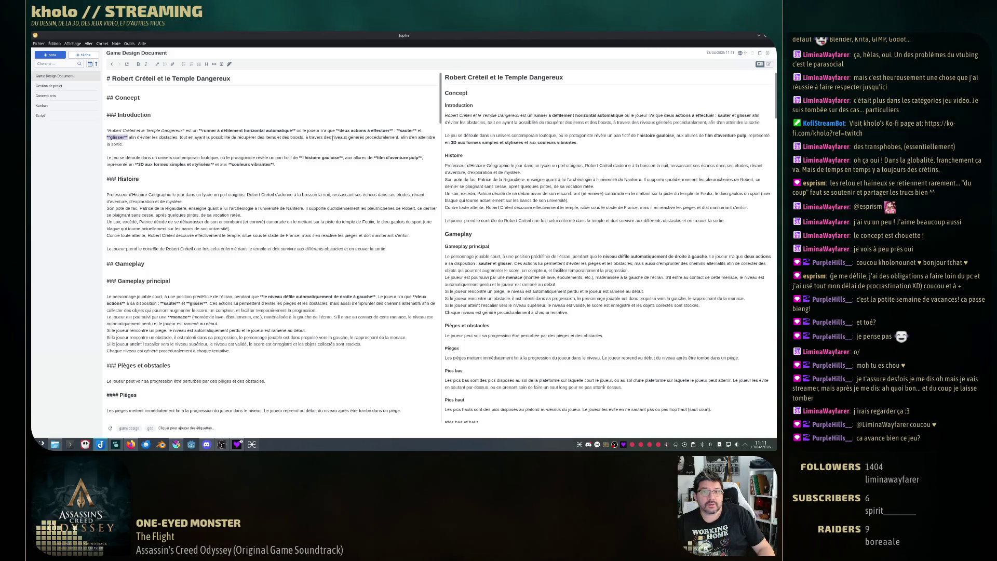
left_click_drag(332, 138, 388, 137)
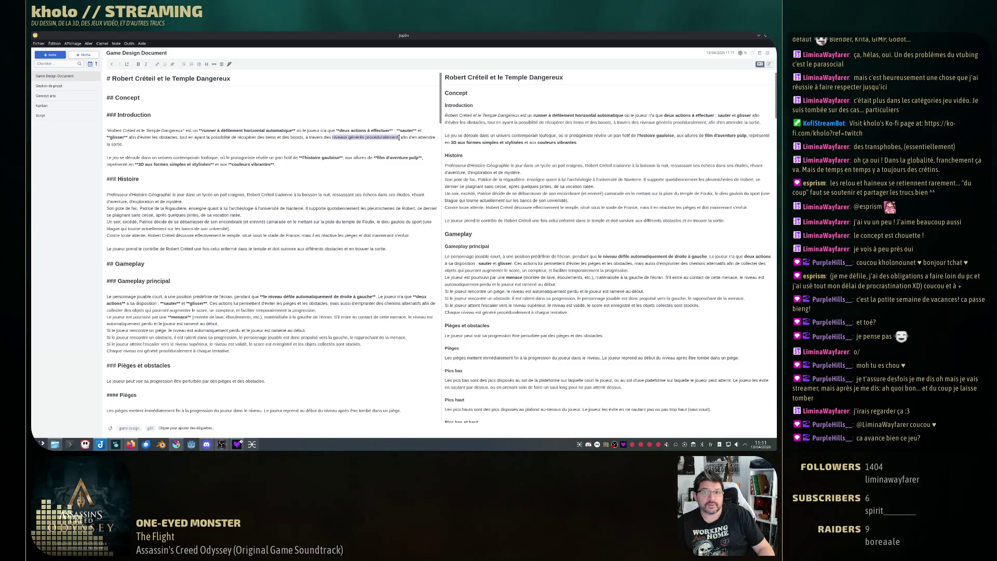
left_click(329, 202)
Quit the QasMixer audio mixer from its tray menu
scroll(291, 211, "down", 3)
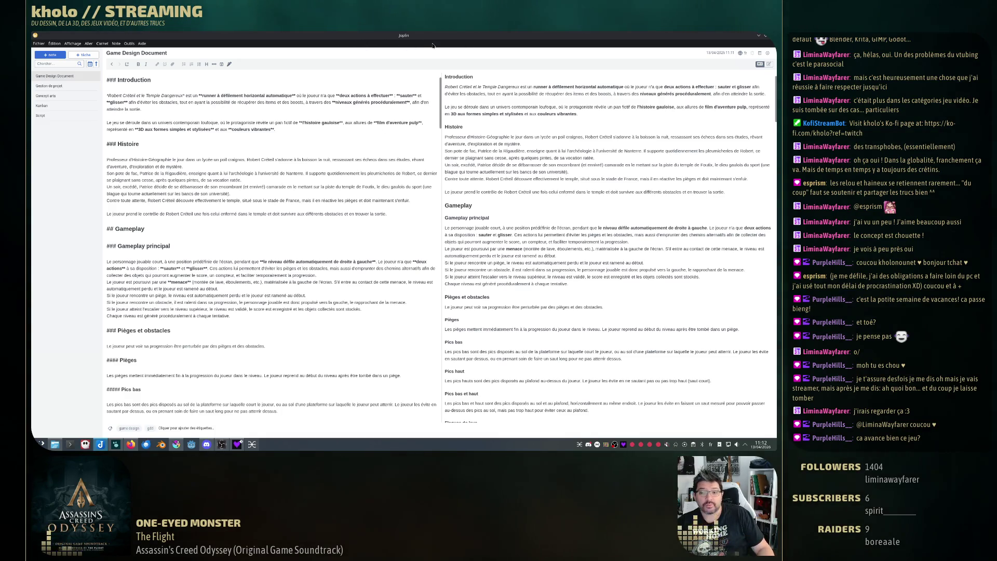
right_click(668, 445)
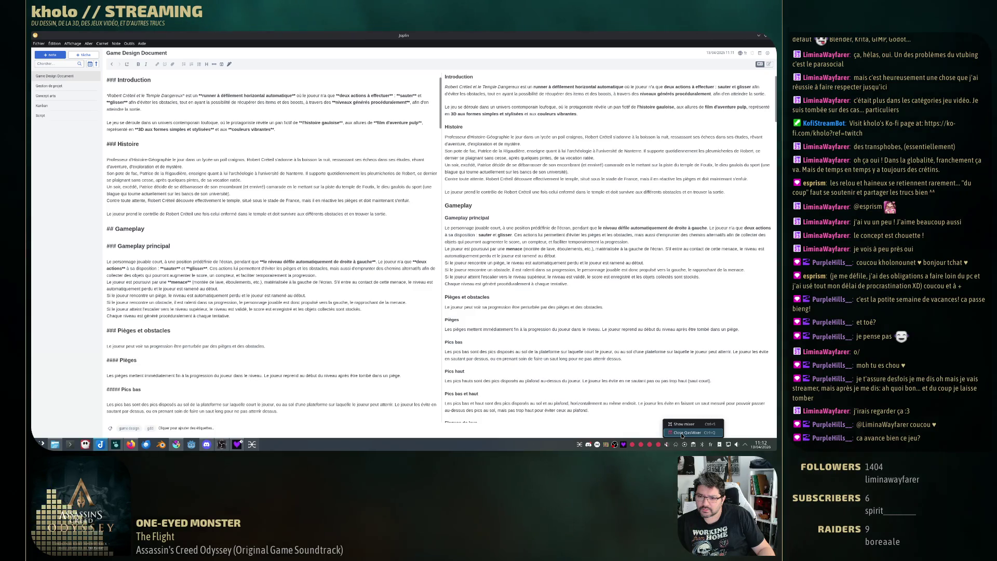
left_click(685, 432)
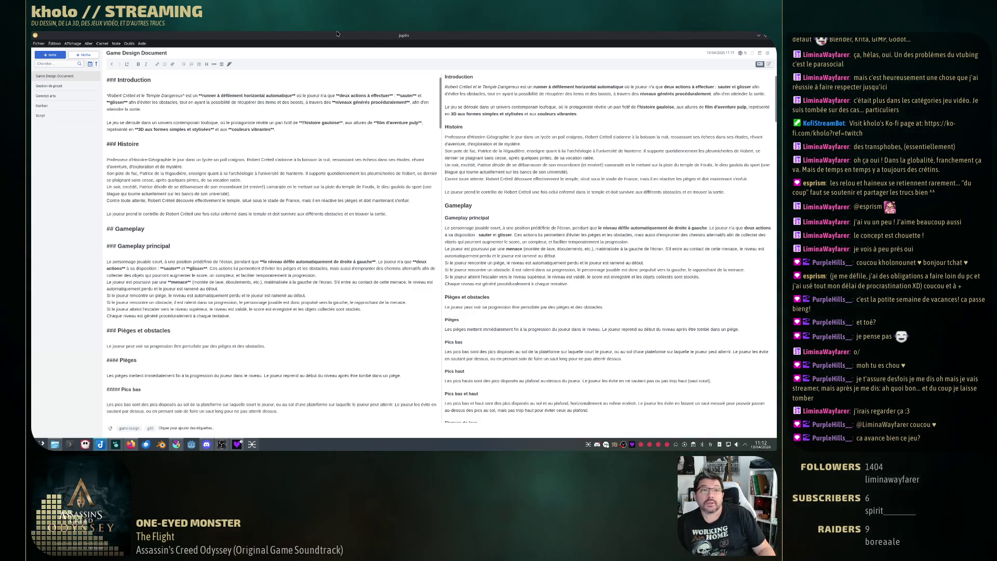
Re-maximize the Joplin window and switch the note to the rich-text editor
left_click_drag(414, 34, 540, 148)
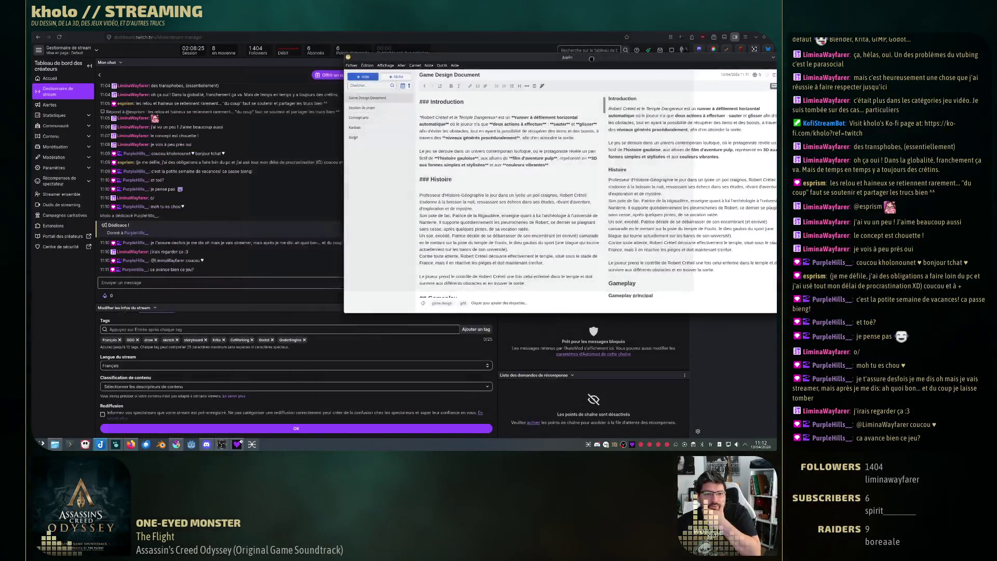
left_click_drag(540, 147, 467, 116)
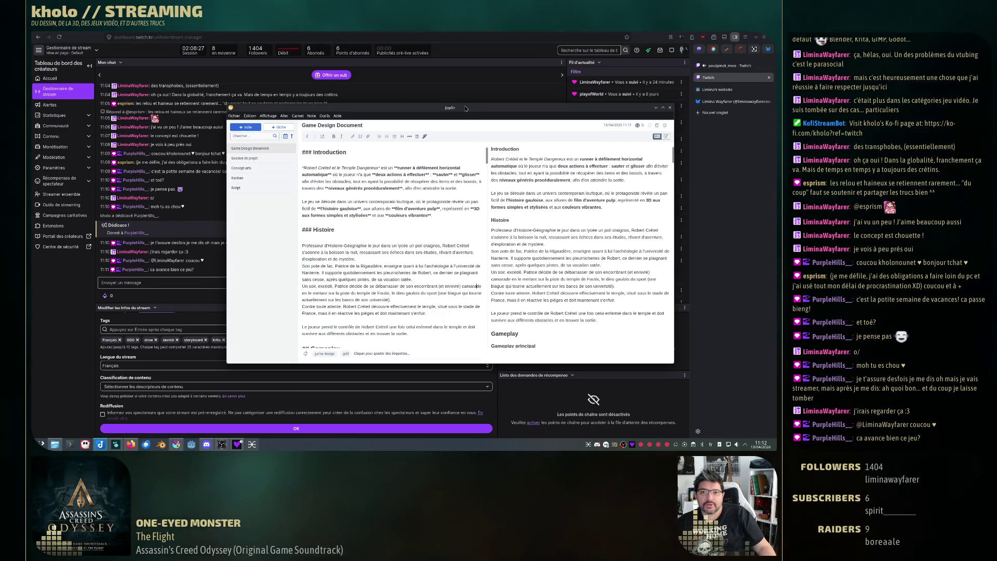
double_click(467, 115)
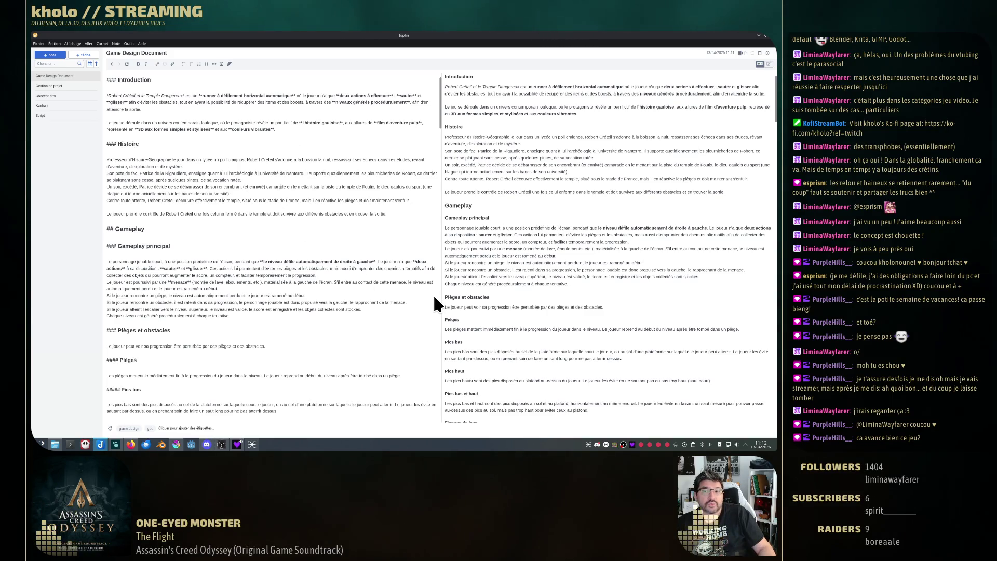
left_click(768, 65)
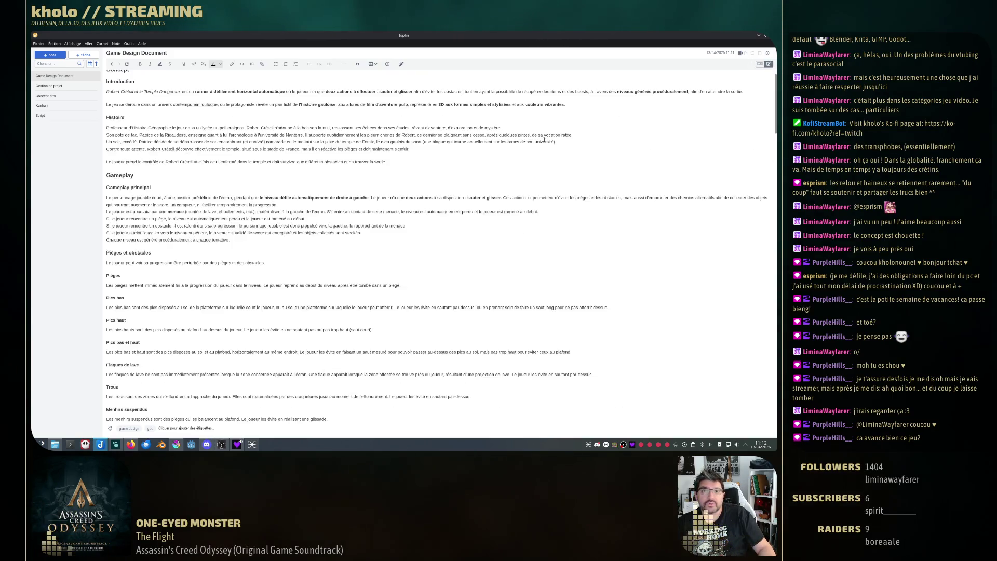
Return the note to the split Markdown view, click into Histoire, and switch to Krita
left_click(151, 105)
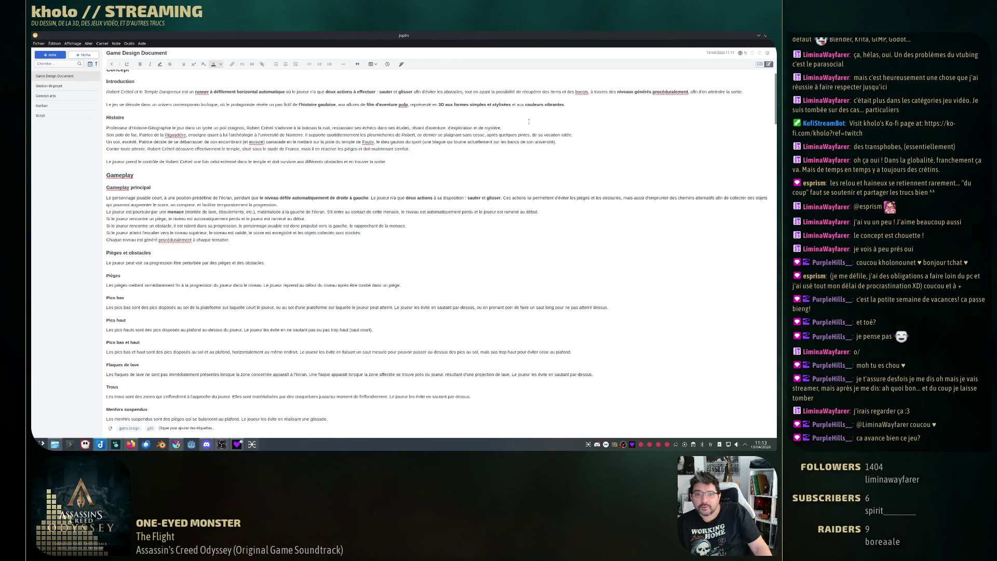
left_click(770, 64)
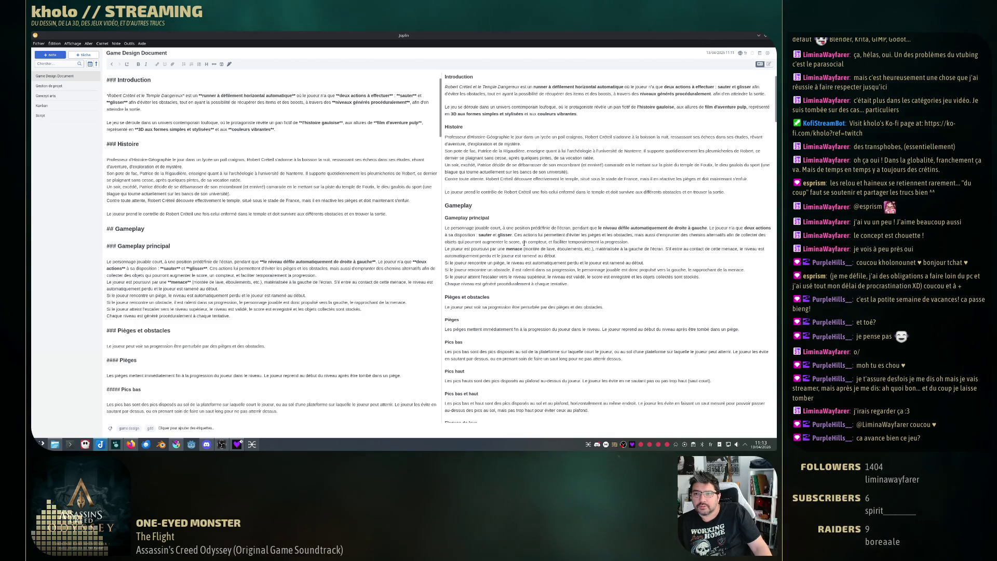
left_click(244, 180)
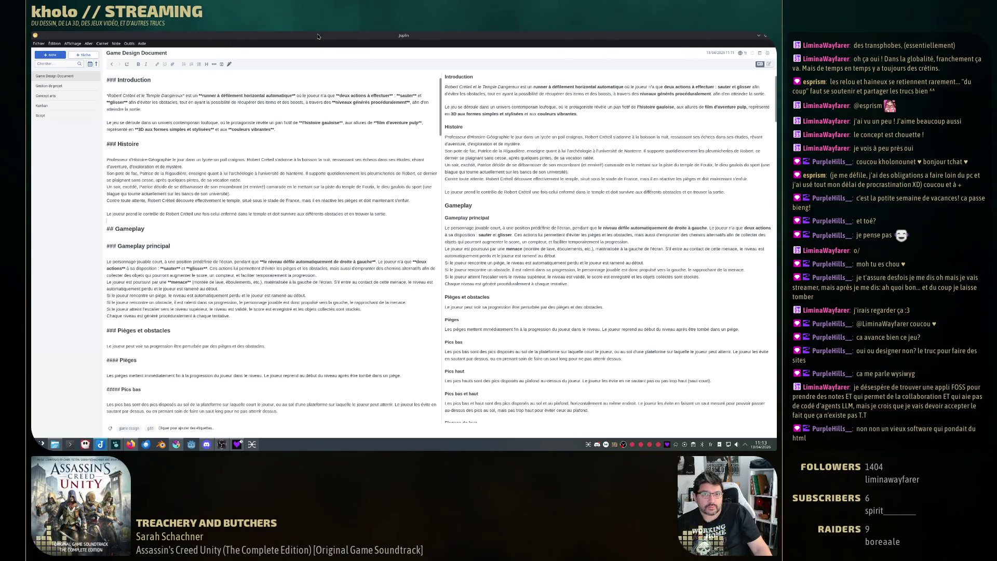
key("alt+Tab")
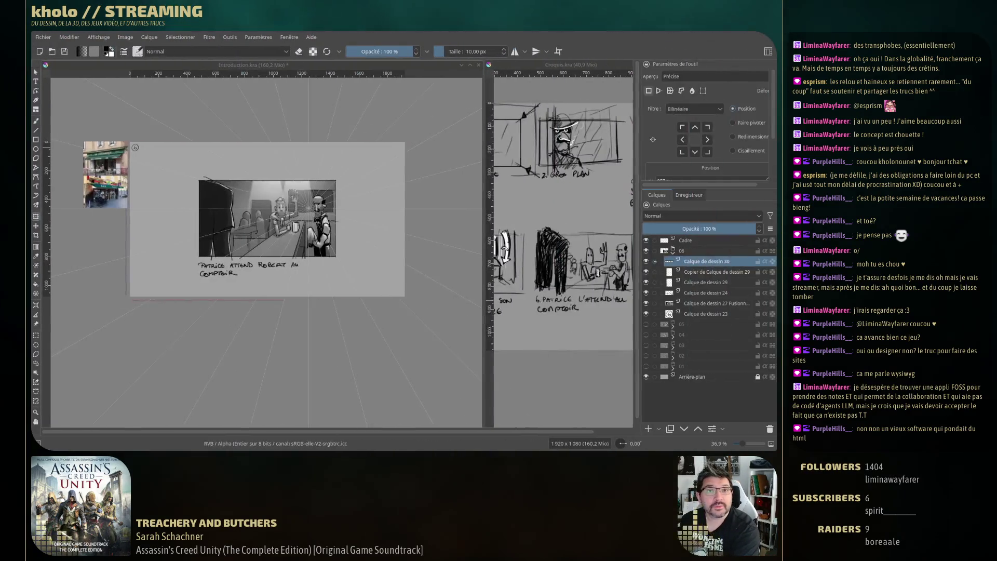
Switch from Krita back to Joplin's Game Design Document note
key("alt+Tab")
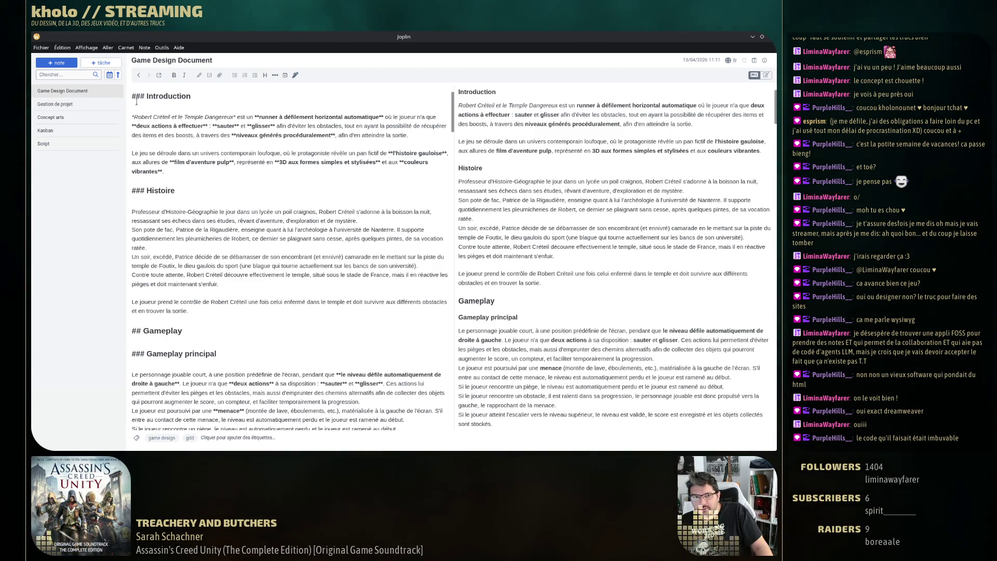
In Options, keep the Système de fichier sync target and open the Chiffrement page
left_click(161, 48)
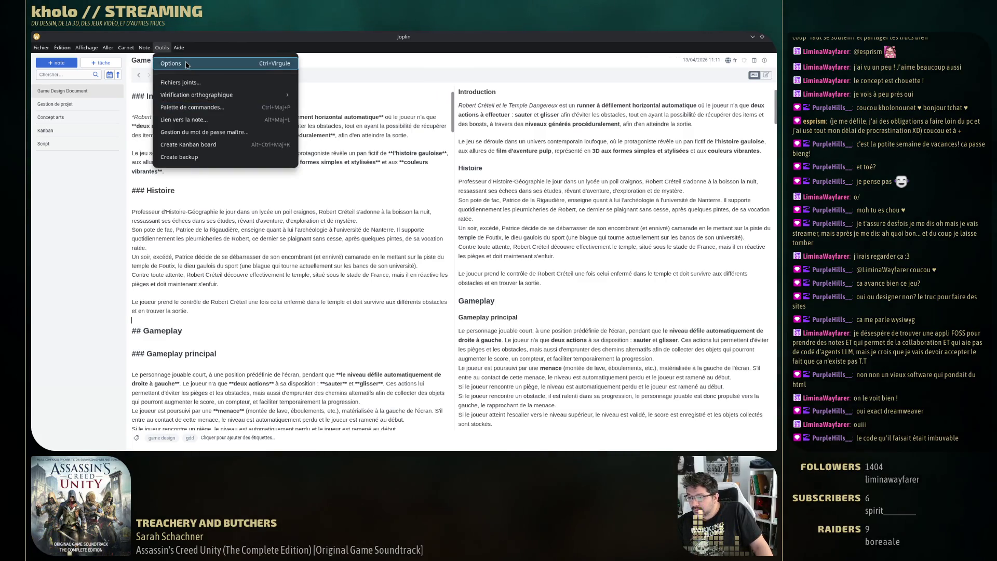
left_click(171, 64)
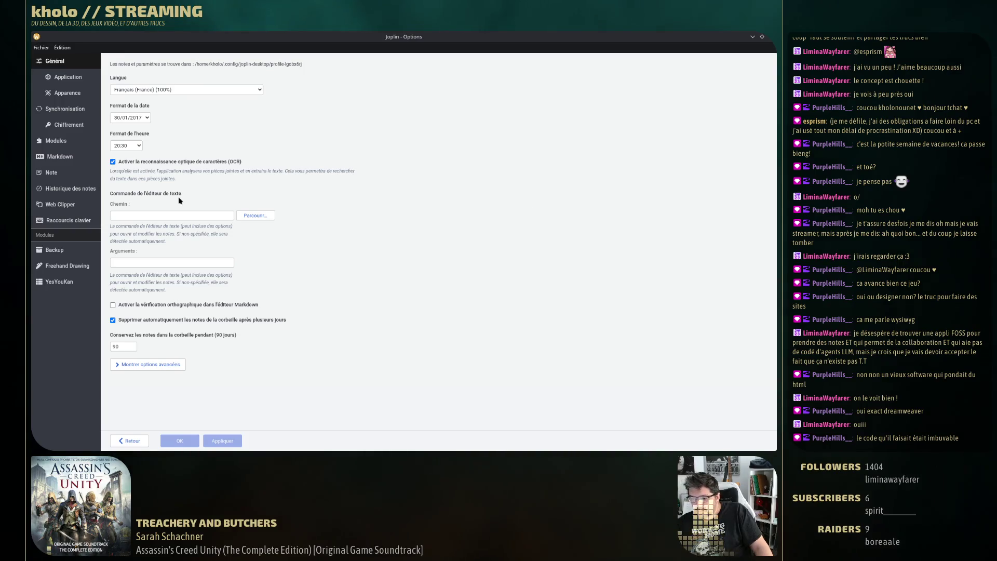
left_click(68, 109)
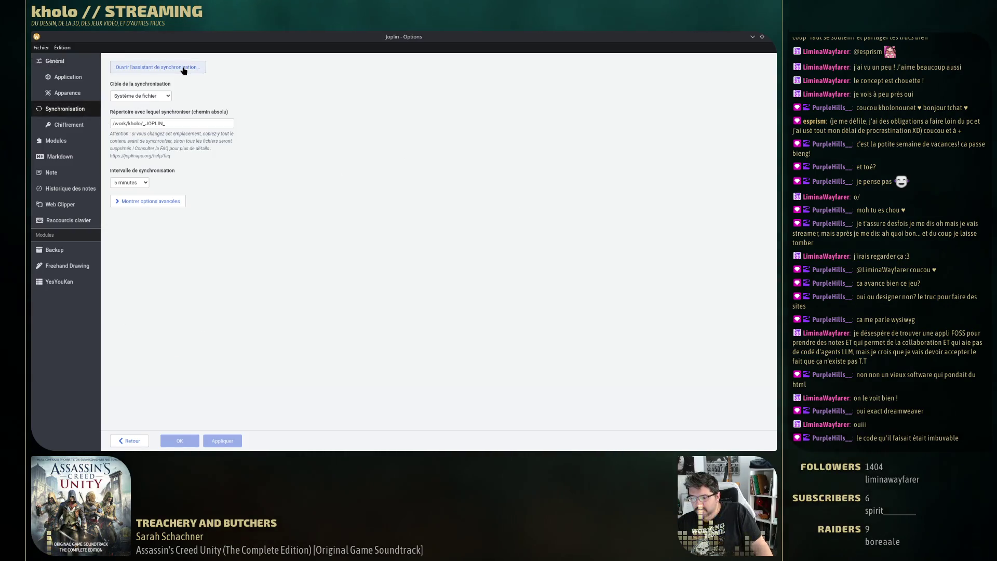
left_click(164, 97)
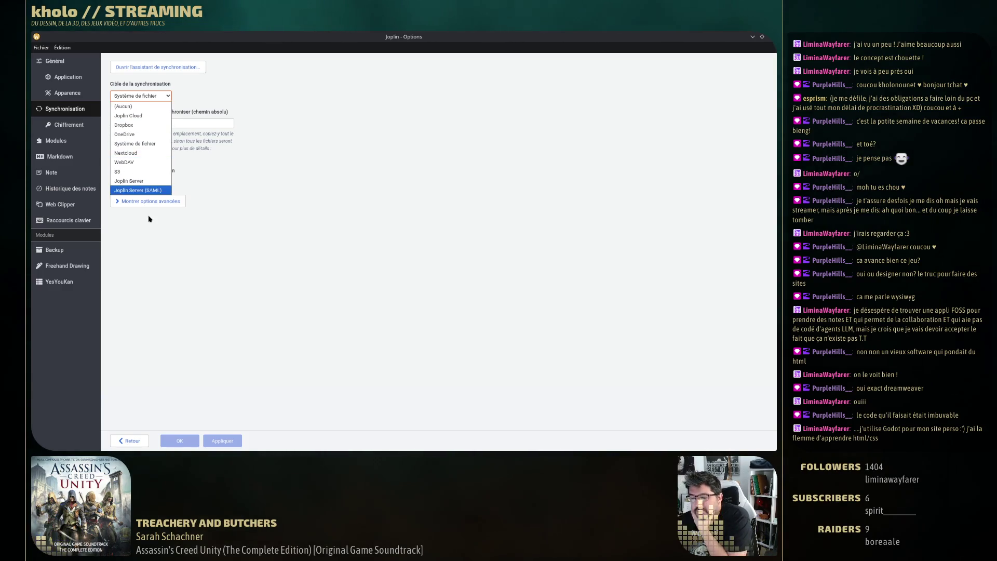
left_click(158, 150)
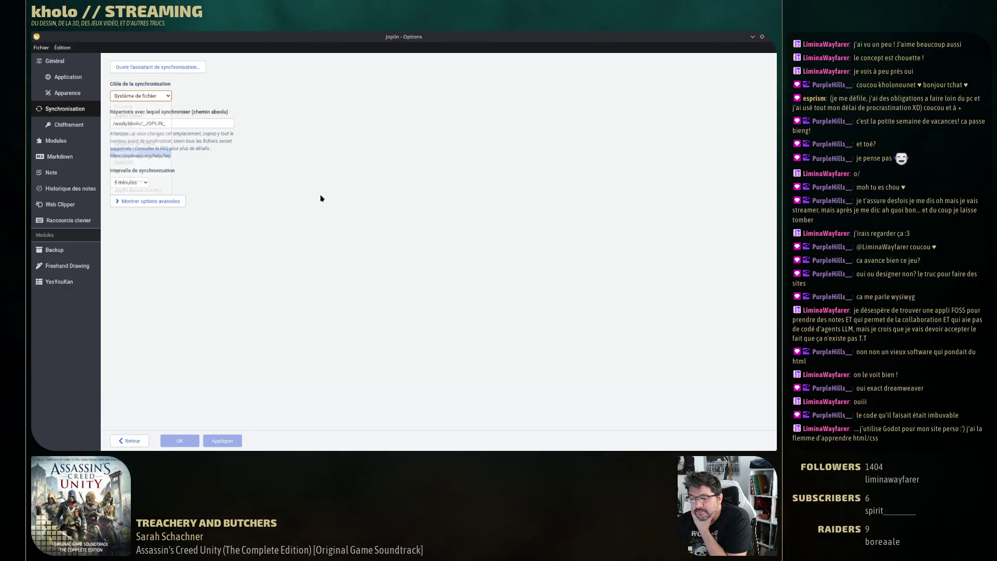
key("Tab")
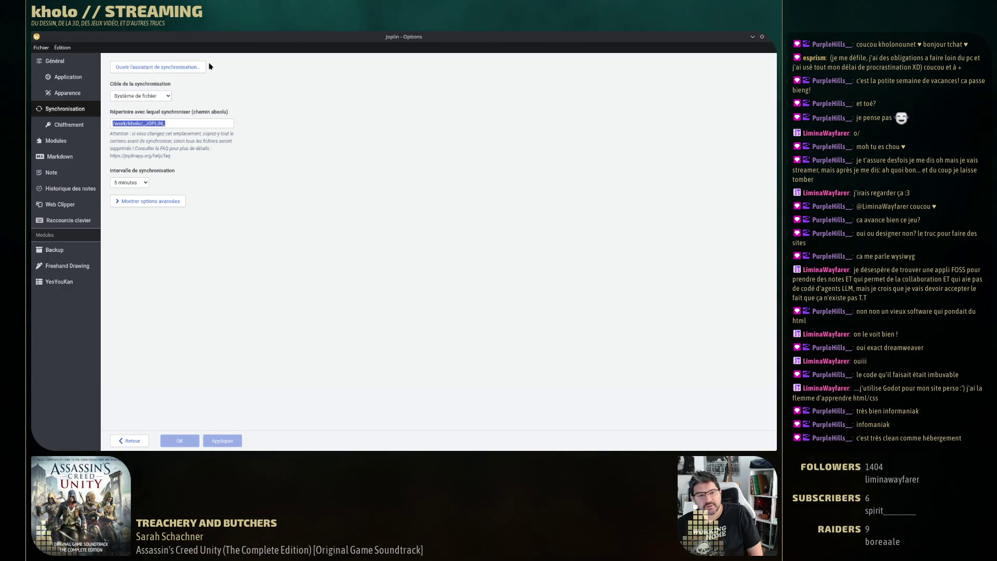
left_click(84, 125)
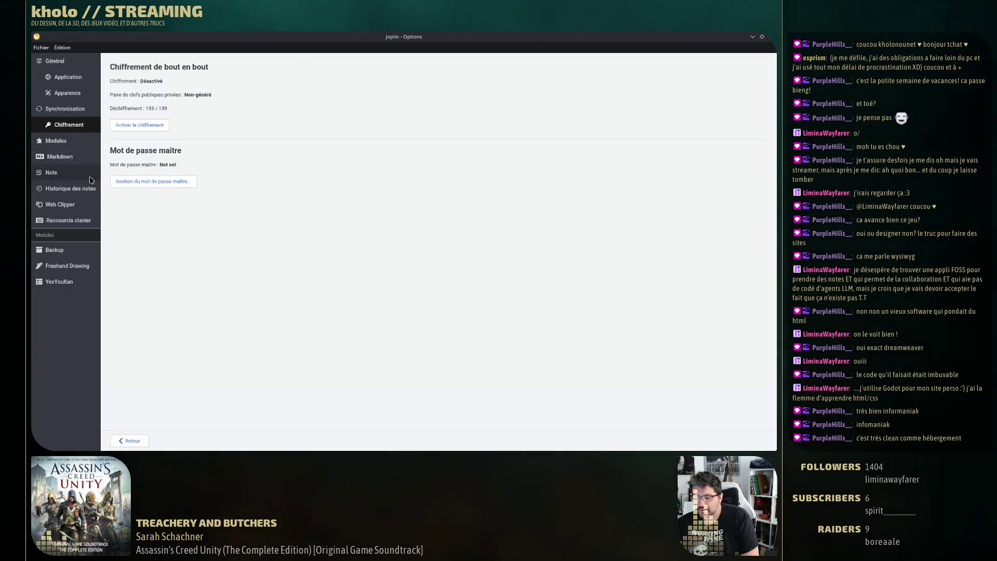
Close the settings, show the notebooks sidebar with F10, and cancel a new notebook
left_click(126, 442)
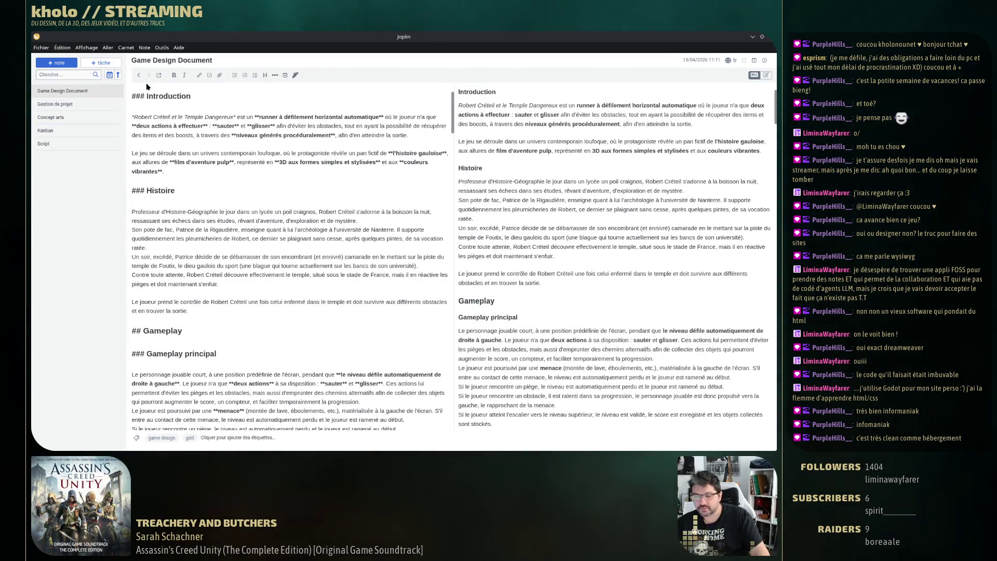
key("F10")
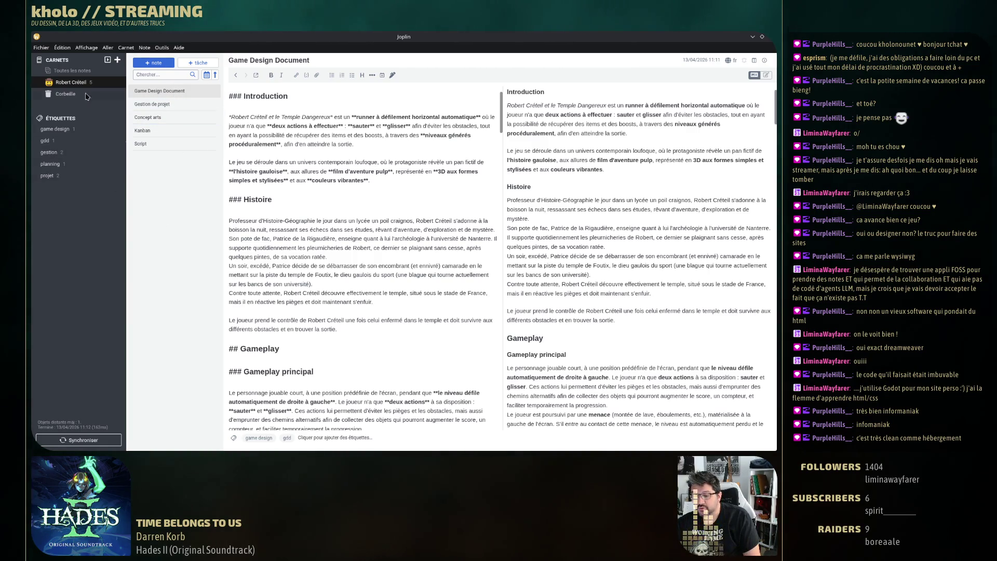
left_click(117, 60)
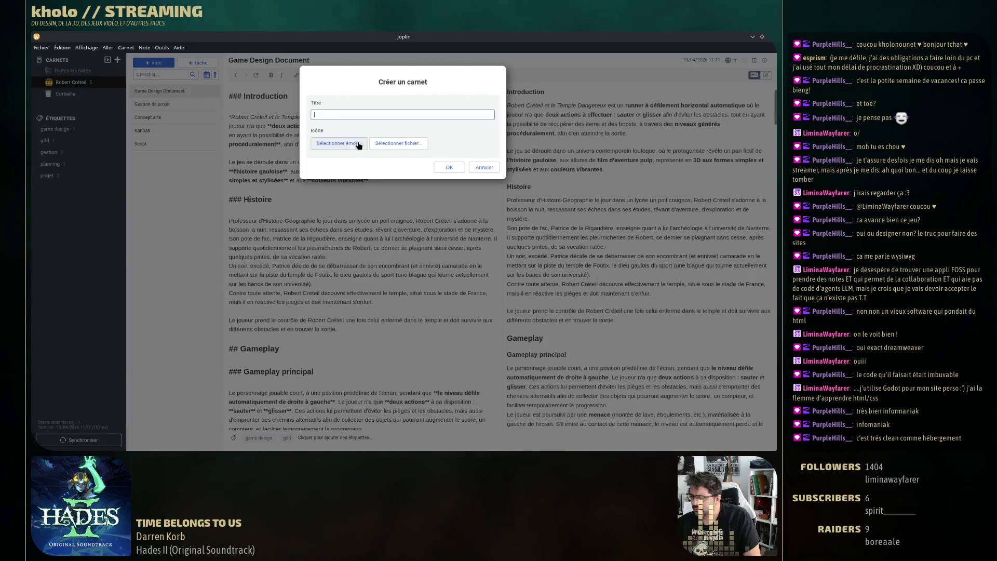
left_click(485, 167)
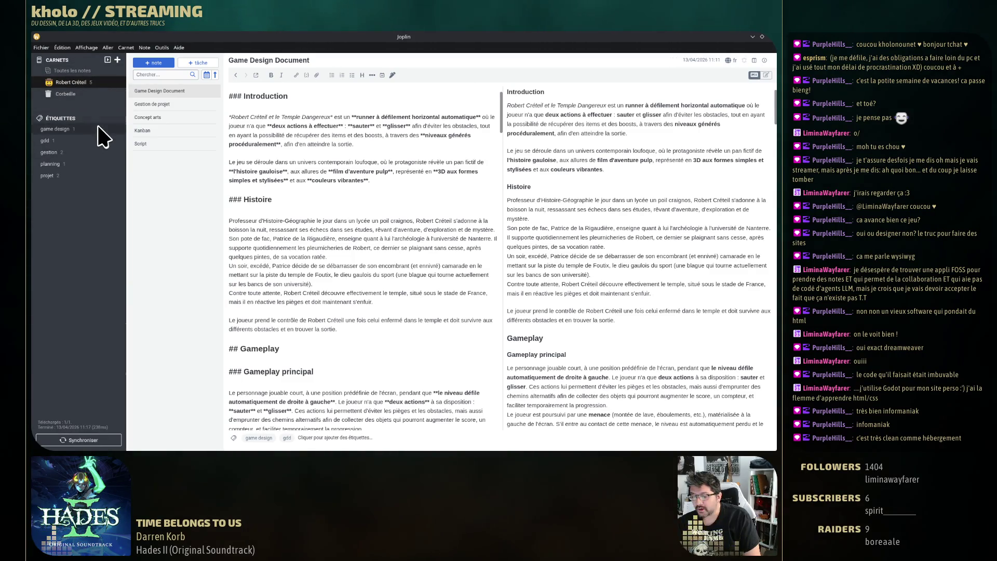
Flip through the Gestion de projet, Concept arts, Kanban and Script notes, ending on Kanban
left_click(171, 104)
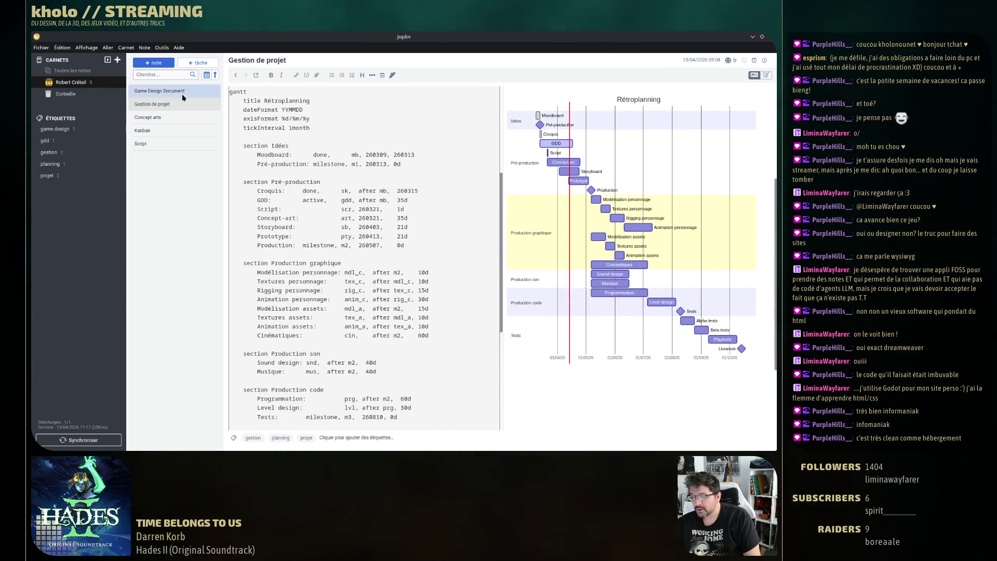
left_click(166, 117)
left_click(170, 130)
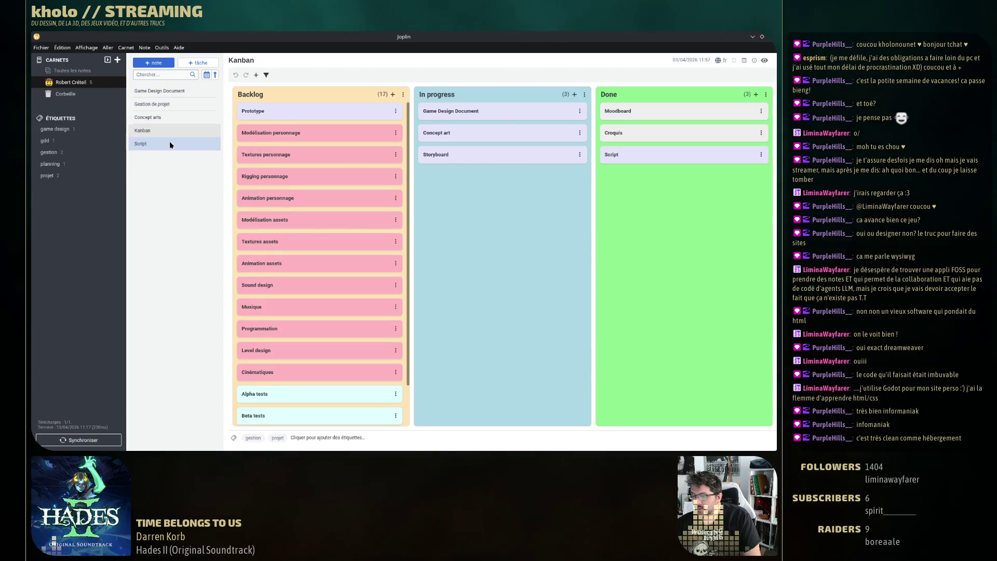
left_click(170, 144)
left_click(156, 130)
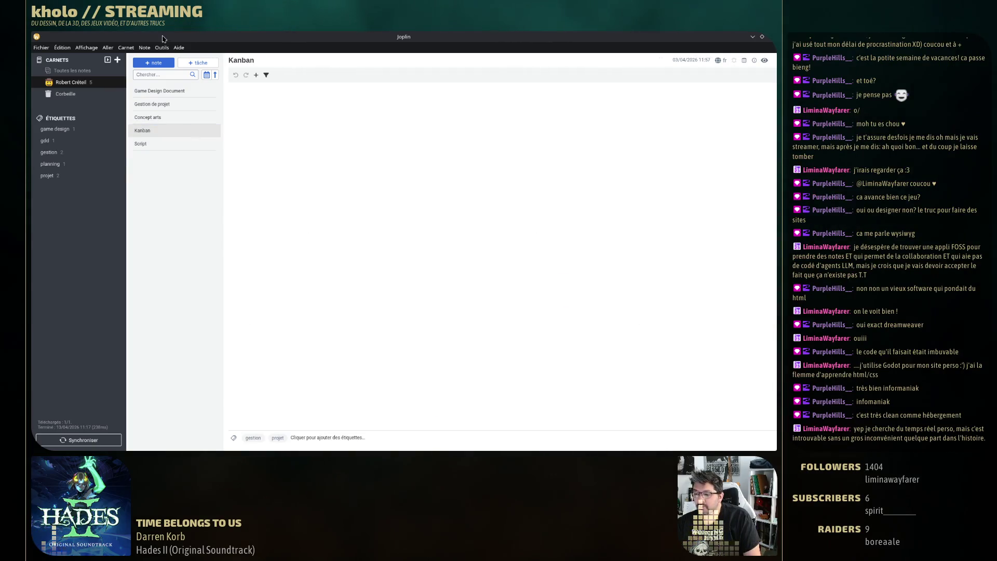
Check the installed plugins under Options > Modules, then close the settings
left_click(163, 48)
left_click(172, 61)
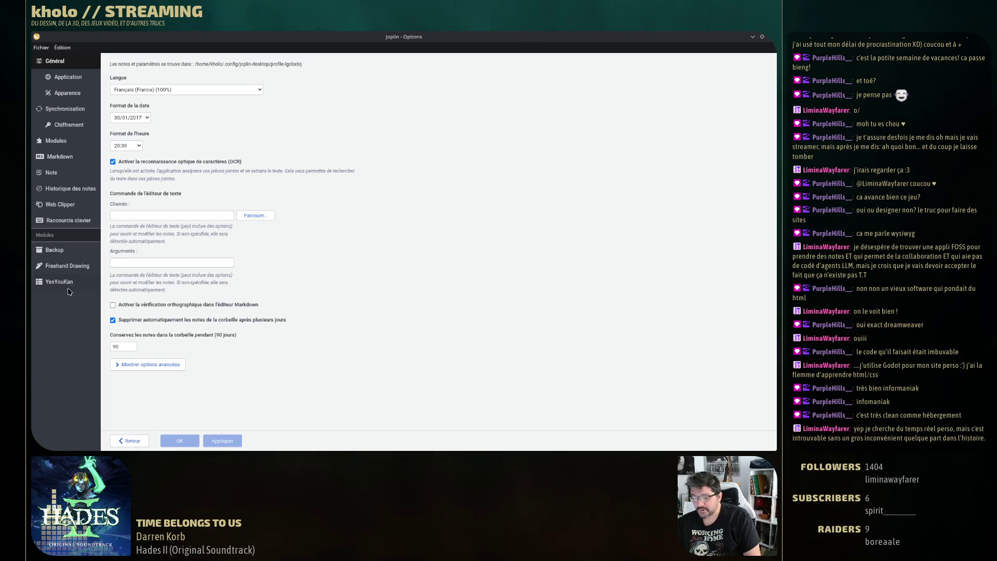
left_click(67, 141)
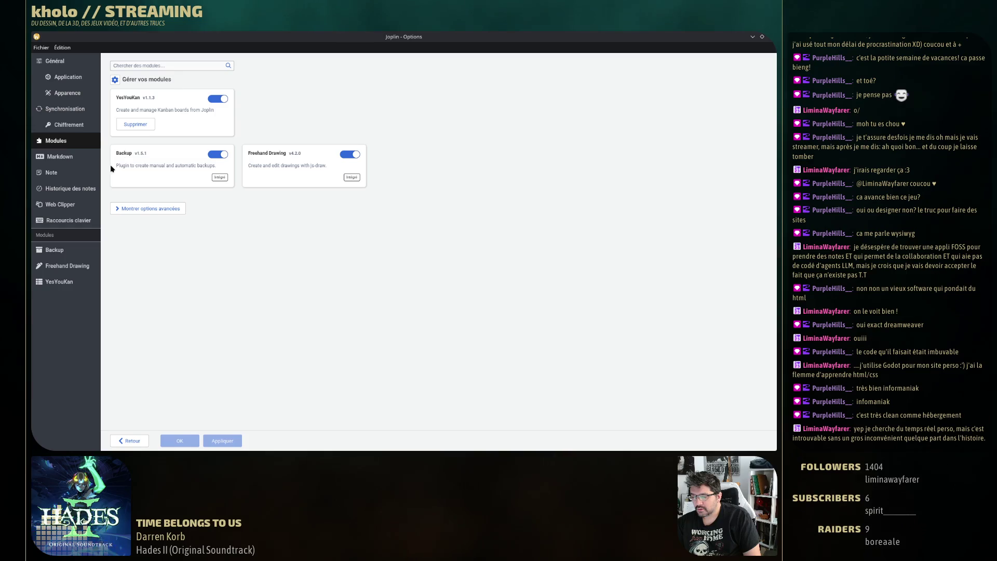
left_click(129, 440)
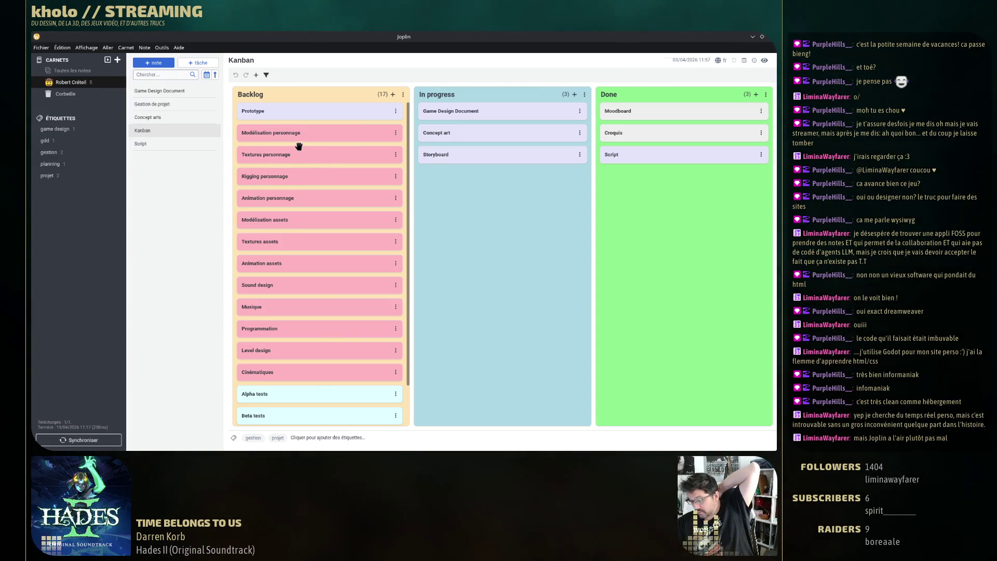
Drag the Prototype card to In progress and back to Backlog, then view Game Design Document and Gestion de projet
mouse_move(324, 111)
left_mouse_down()
mouse_move(476, 162)
mouse_move(343, 118)
left_mouse_up()
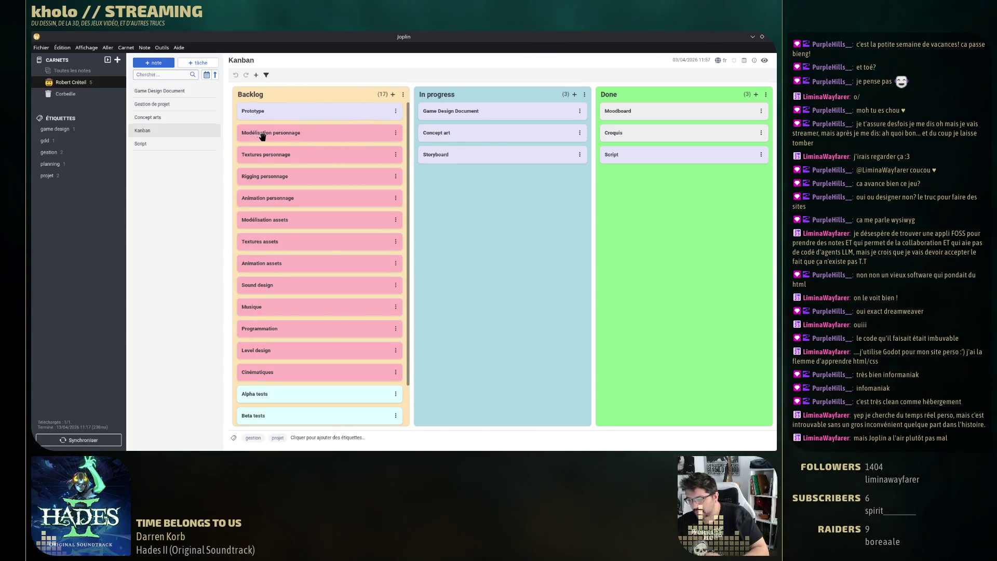
mouse_move(263, 109)
left_mouse_down()
mouse_move(336, 105)
mouse_move(322, 110)
left_mouse_up()
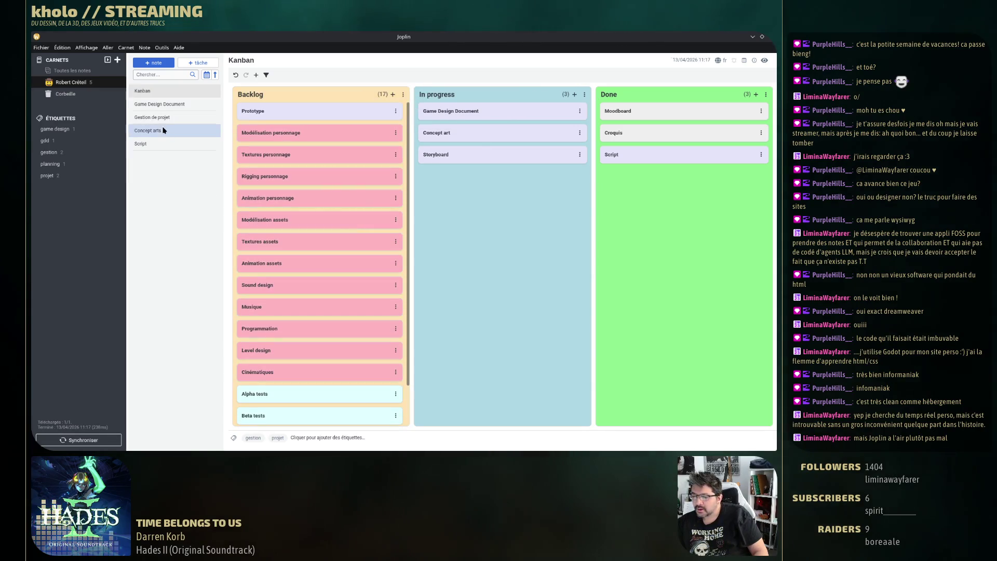
left_click(174, 105)
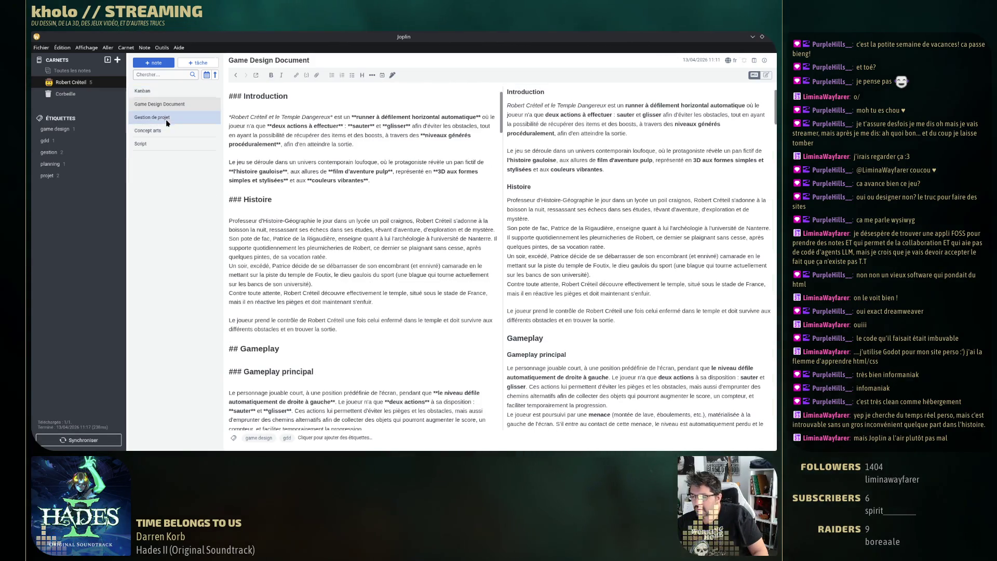
left_click(151, 117)
mouse_move(574, 170)
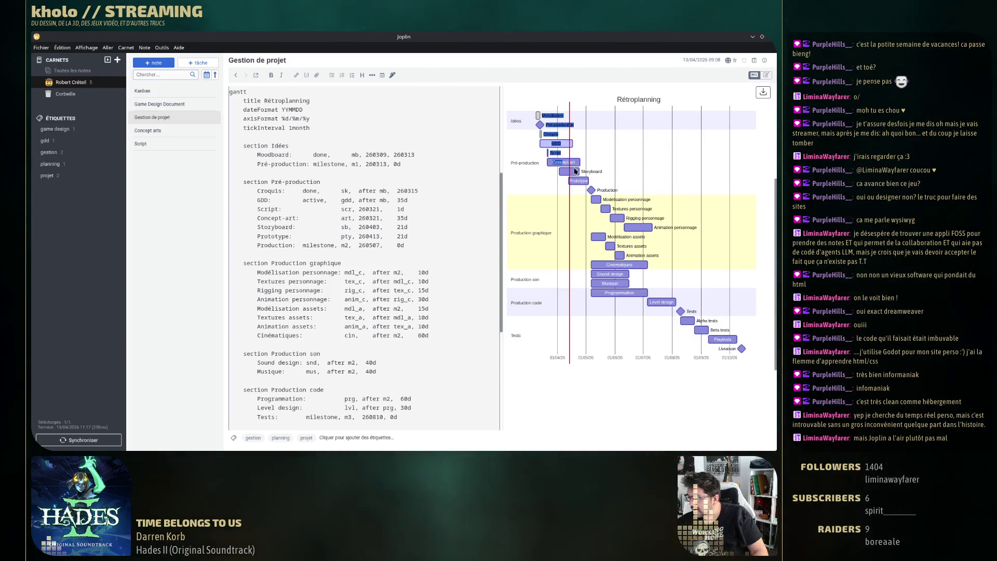
Look over the Rétroplanning Gantt code and preview, selecting the word gantt in the diagram
scroll(295, 186, "up", 3)
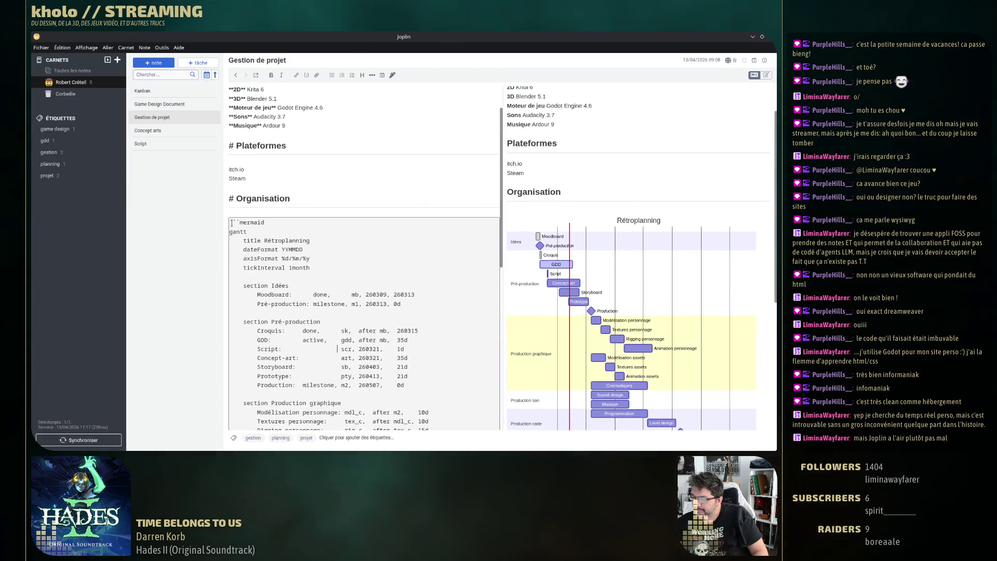
scroll(309, 266, "down", 2)
scroll(309, 267, "down", 2)
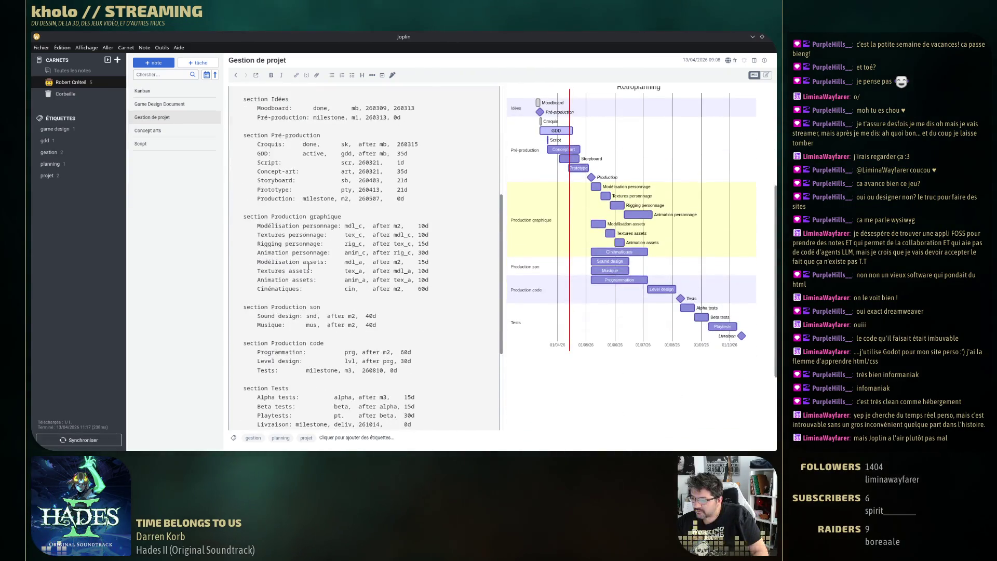
scroll(309, 266, "up", 3)
double_click(238, 184)
scroll(335, 252, "down", 3)
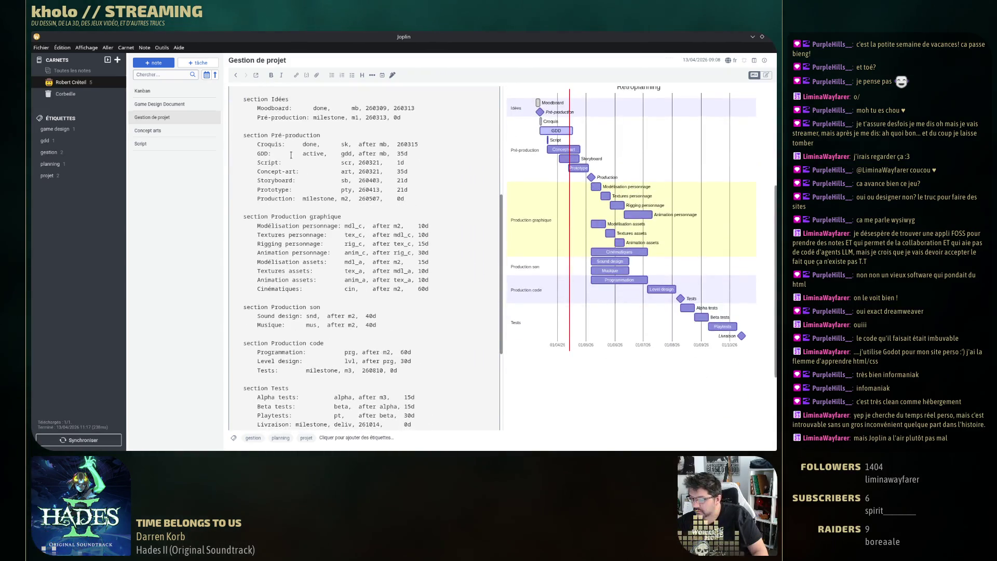
scroll(392, 307, "down", 3)
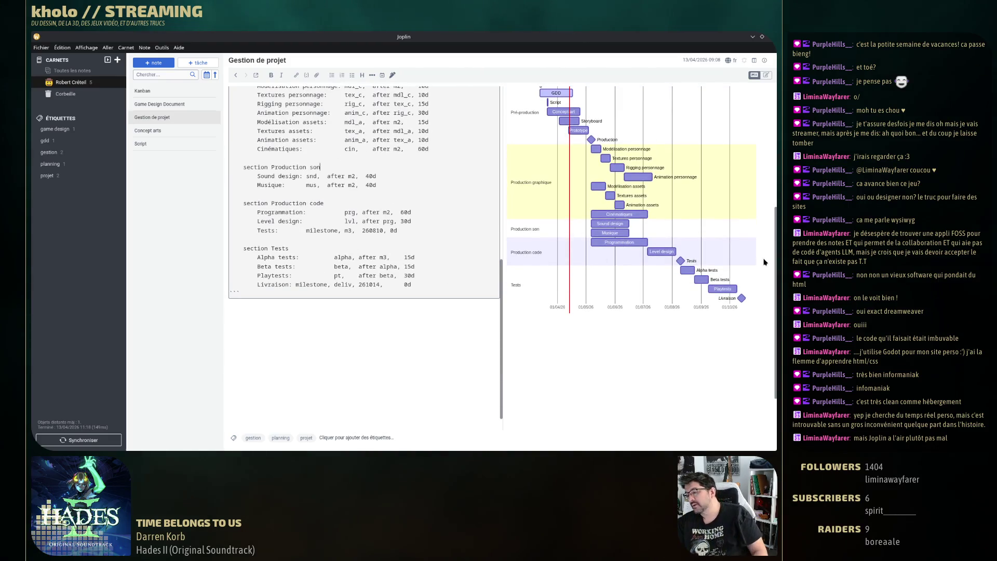
scroll(471, 270, "up", 4)
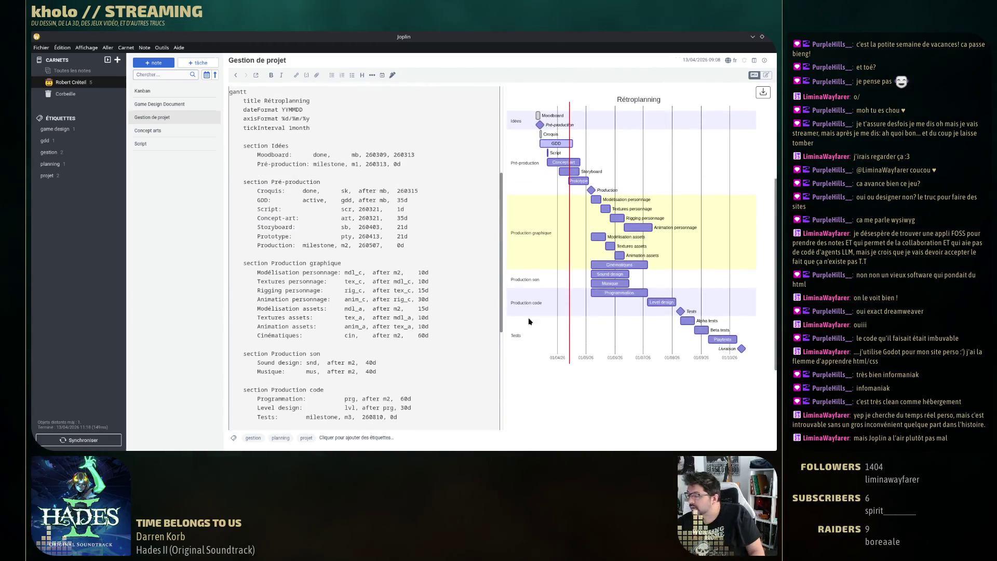
scroll(263, 291, "up", 4)
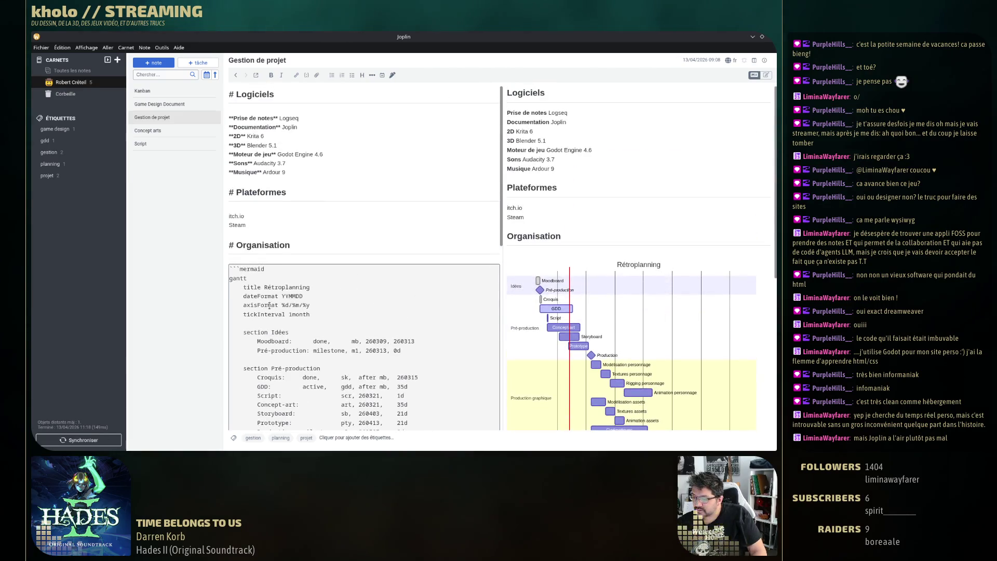
scroll(308, 330, "down", 2)
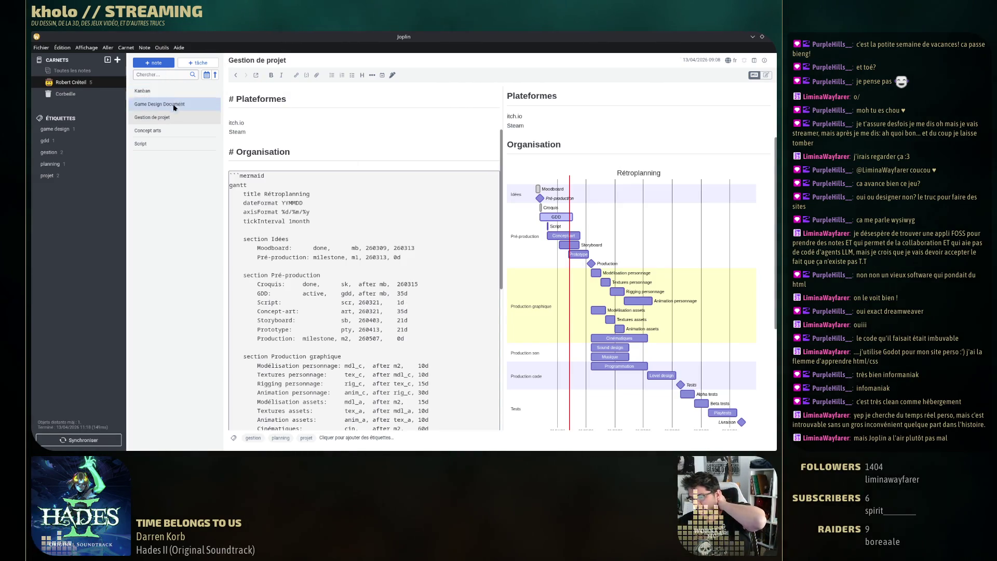
Look at the Concept arts and Script notes, then open Game Design Document
left_click(173, 129)
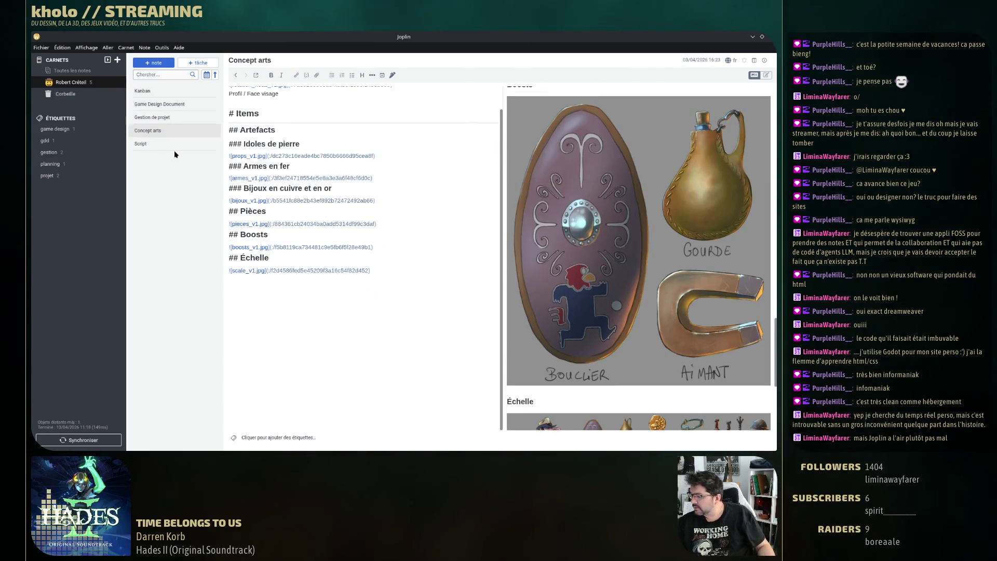
left_click(176, 145)
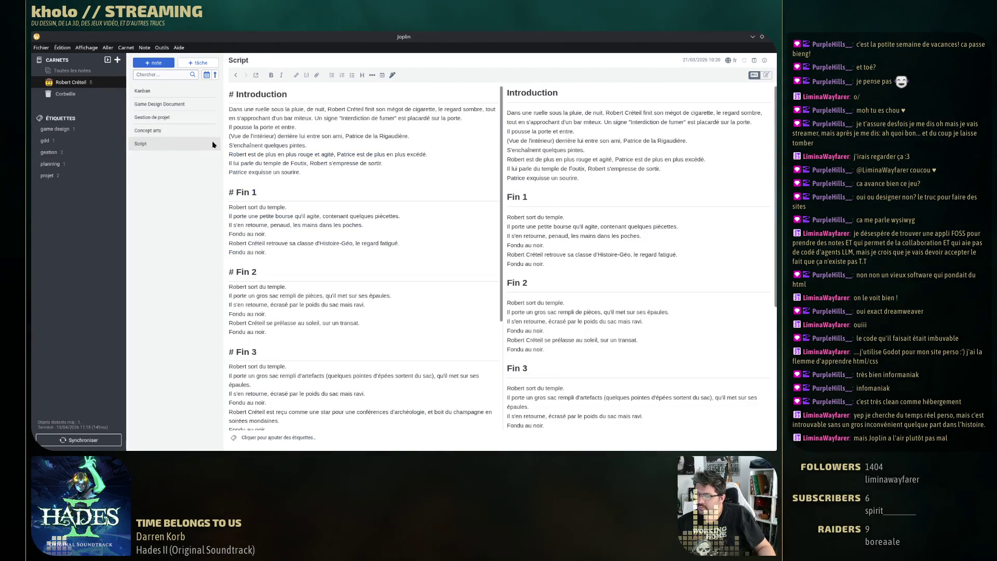
left_click(160, 104)
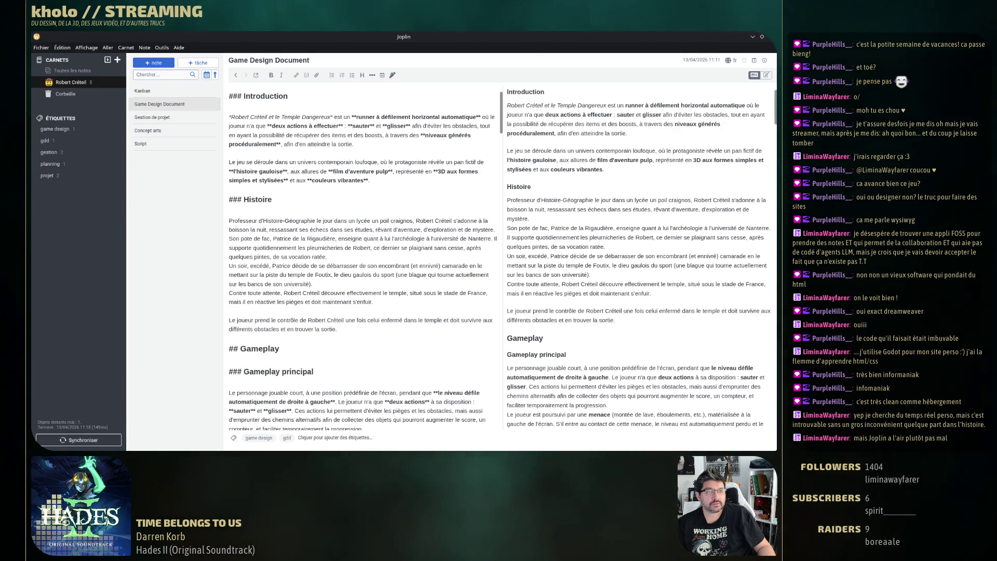
Bring the Logseq journal window to full screen and scroll through the journal entries
key("alt+Tab")
left_click_drag(118, 121, 228, 108)
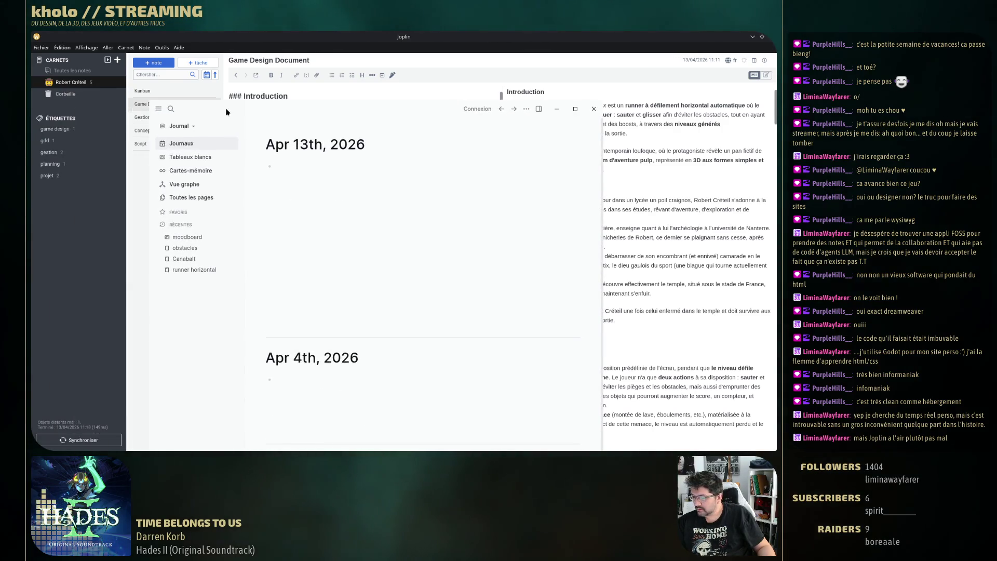
key("super+Up")
scroll(388, 249, "down", 2)
scroll(387, 249, "down", 5)
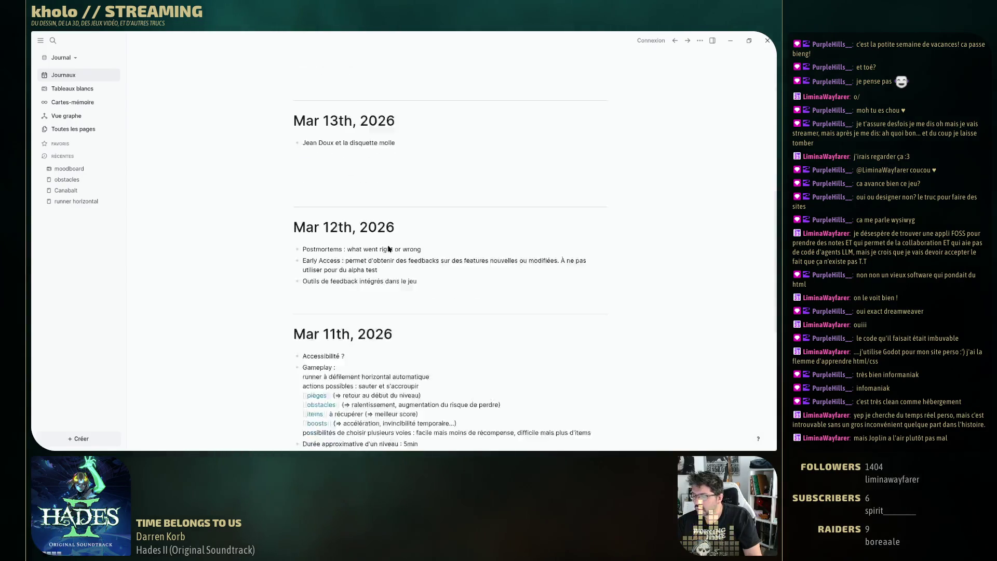
scroll(379, 244, "down", 3)
scroll(370, 244, "up", 5)
scroll(378, 267, "up", 5)
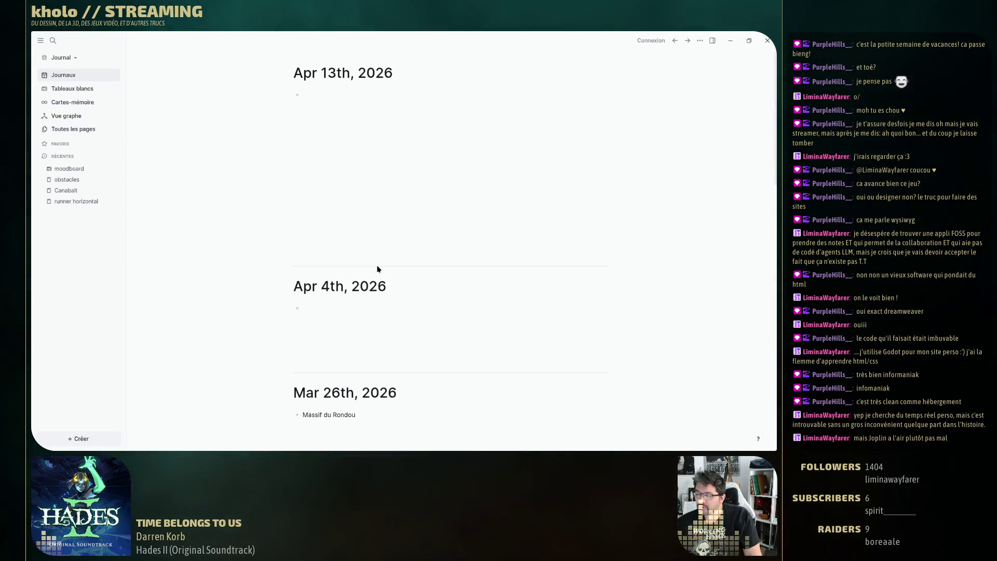
Delete the Apr 4th, 2026 journal page
right_click(330, 294)
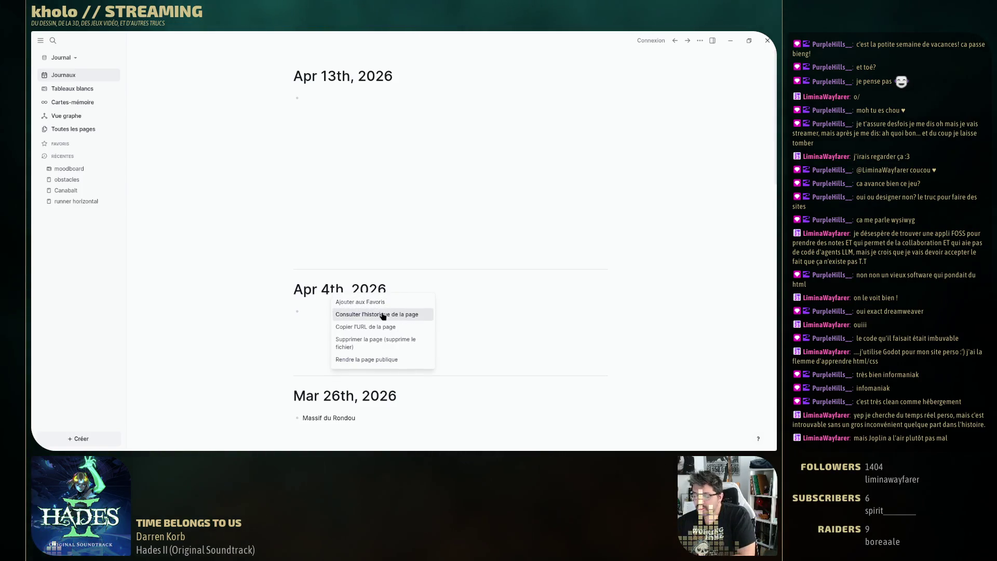
left_click(396, 344)
left_click(322, 103)
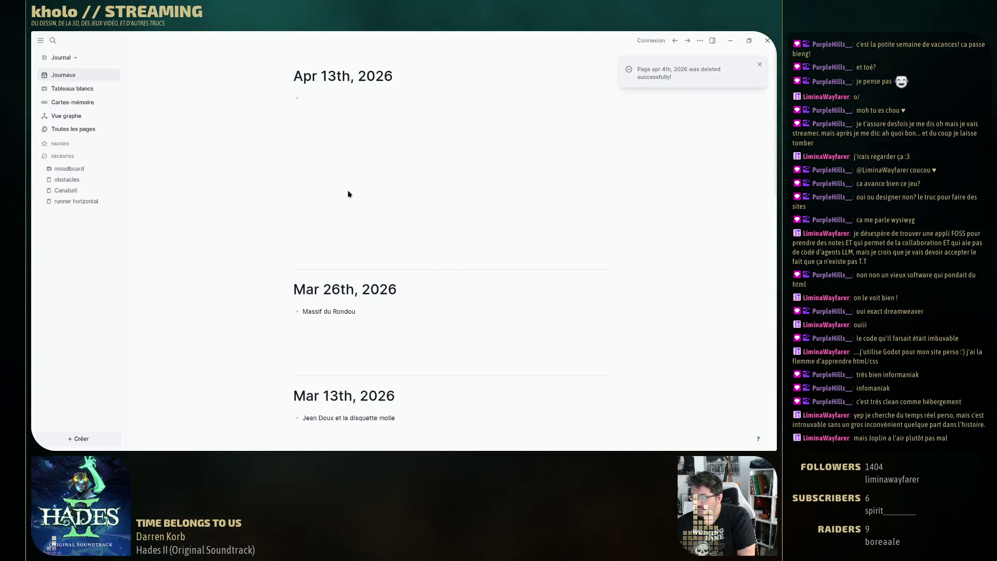
Edit the Postmortems entry and the Scope : 5 tableaux line
scroll(418, 342, "down", 5)
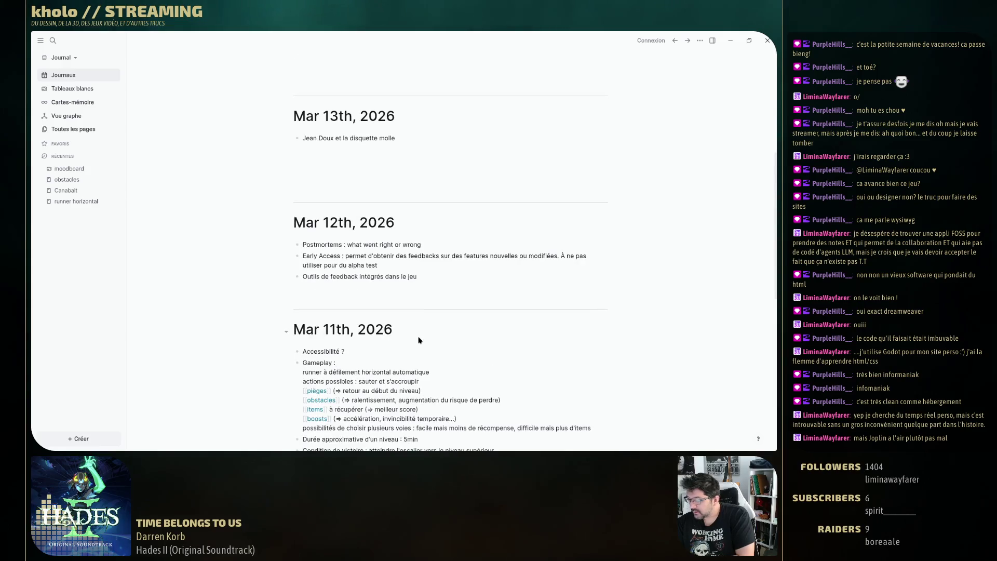
left_click(311, 245)
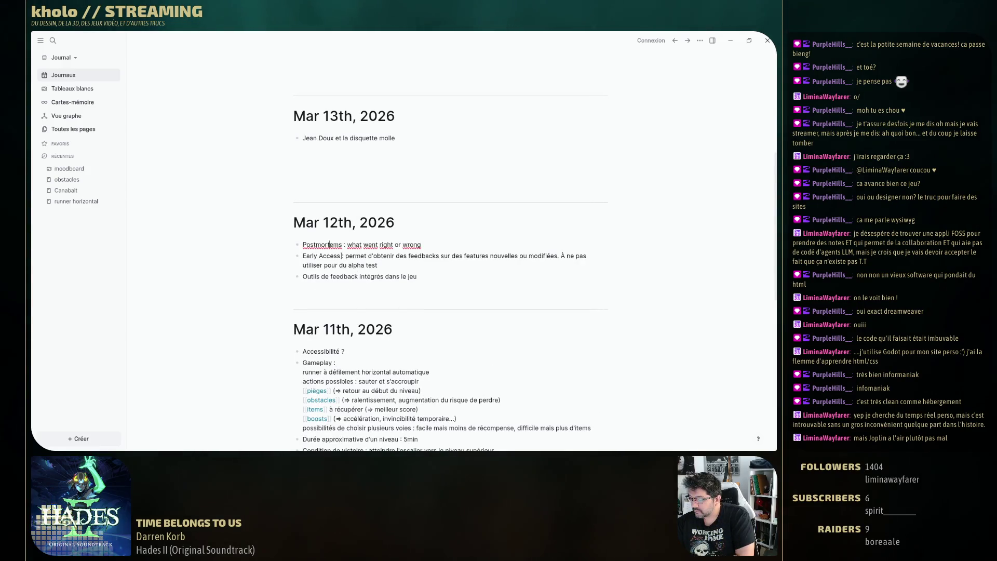
scroll(353, 292, "down", 2)
scroll(353, 292, "down", 2)
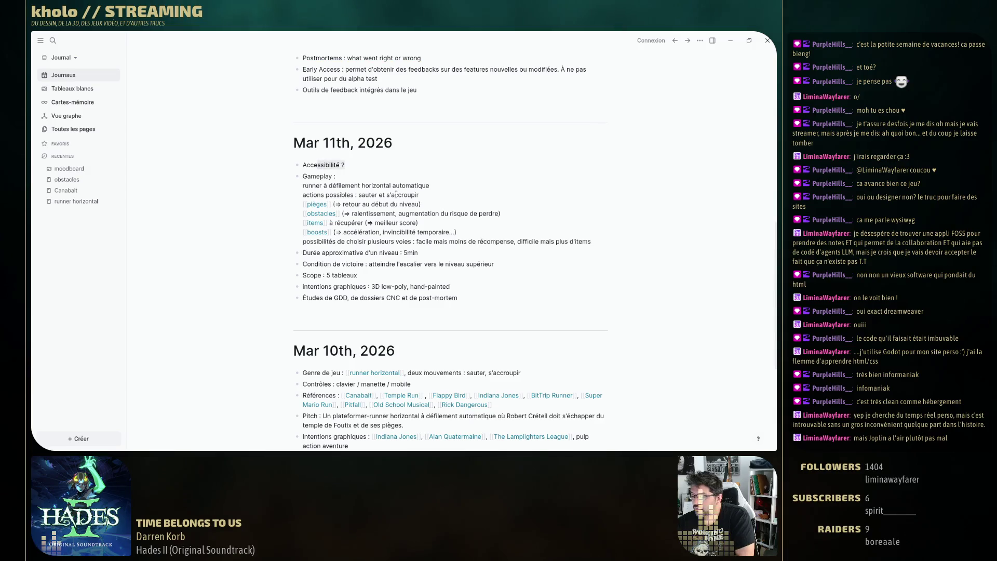
left_click(363, 276)
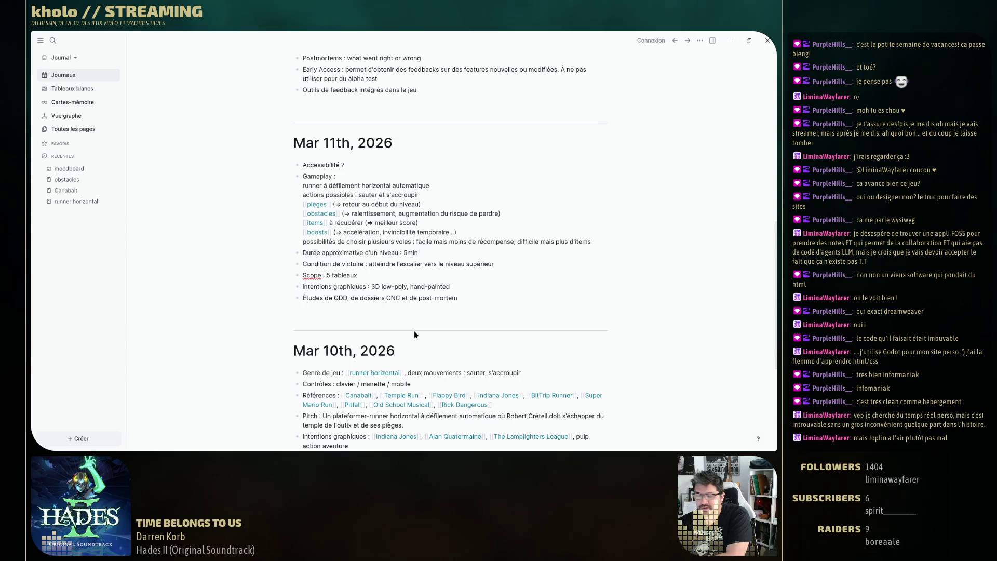
Open the moodboard whiteboard from the whiteboards list
scroll(417, 356, "down", 3)
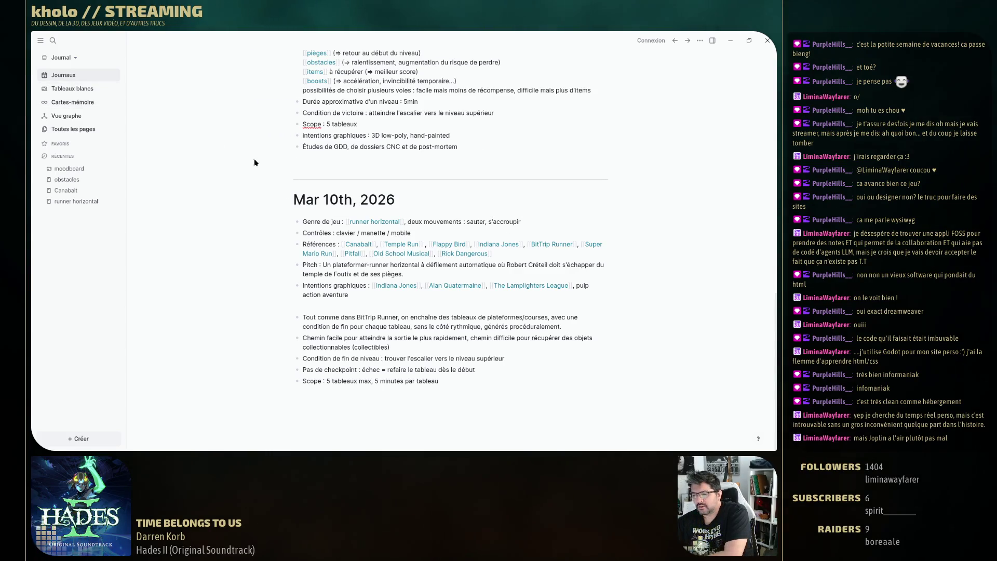
left_click(83, 89)
left_click(519, 115)
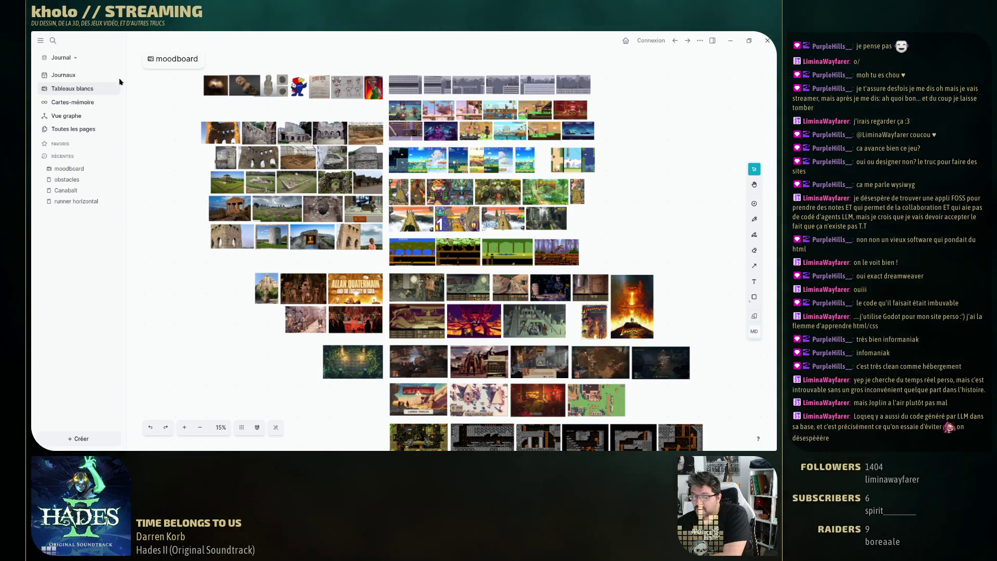
Leave the moodboard for the journal pages and open the ... options menu
left_click(61, 75)
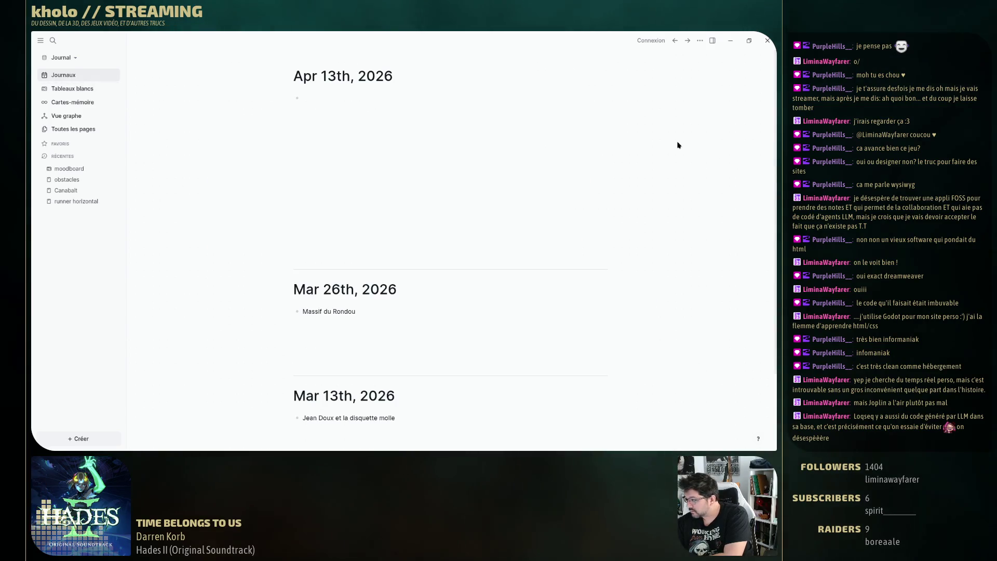
left_click(702, 40)
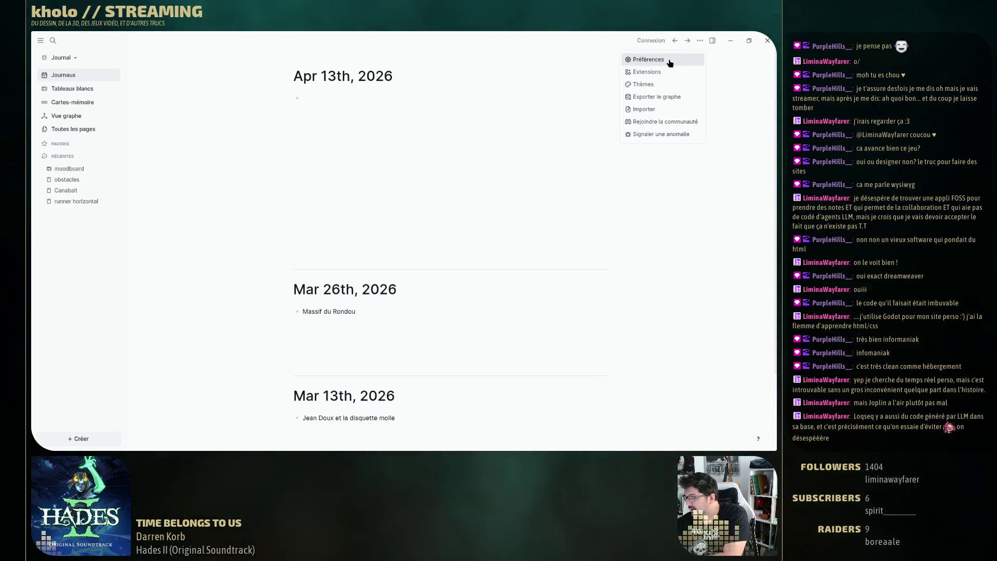
Browse the Éditeur, Avancé and Général preferences, close them, and switch to Joplin
left_click(670, 63)
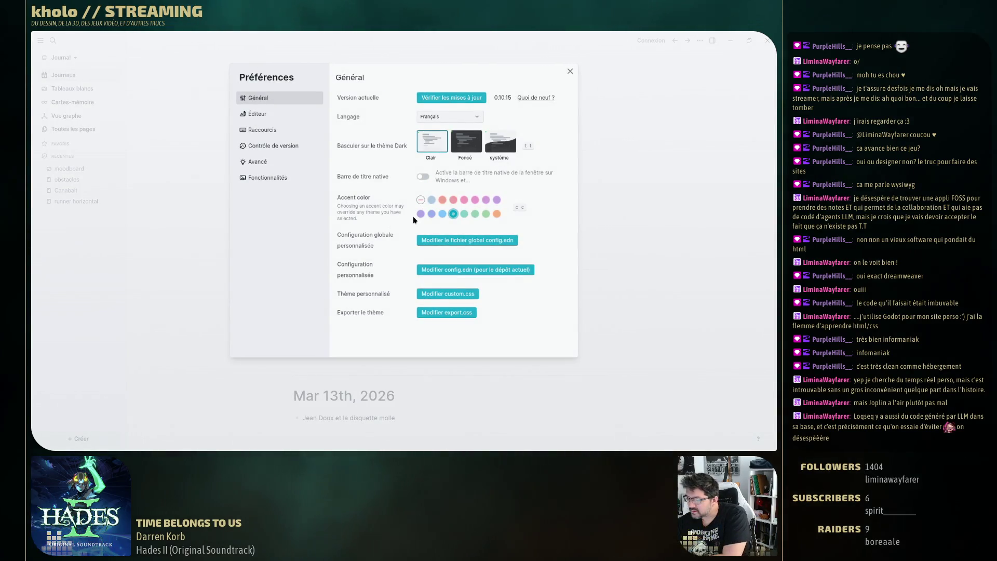
left_click(294, 163)
left_click(288, 114)
left_click(289, 136)
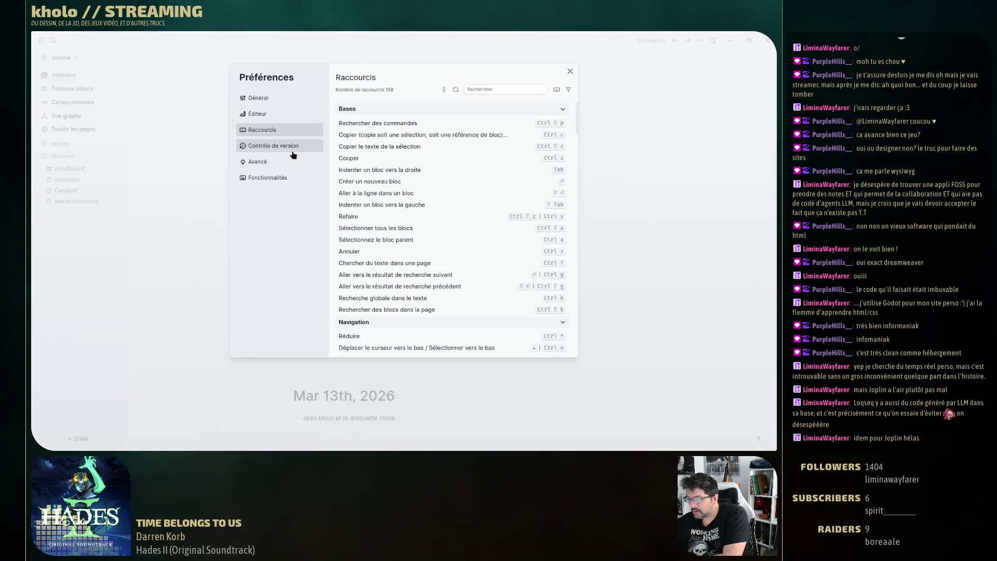
left_click(283, 165)
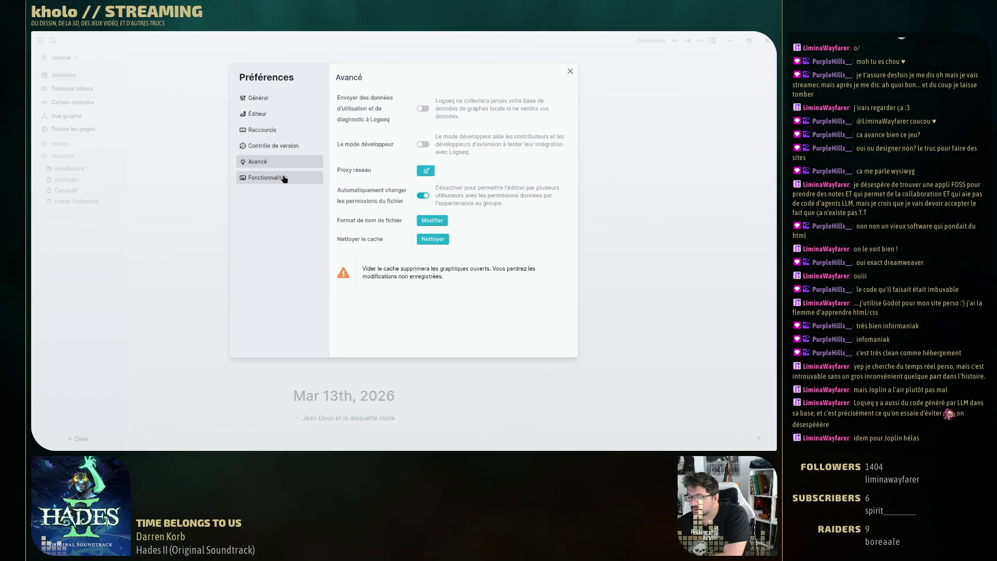
left_click(276, 178)
left_click(281, 98)
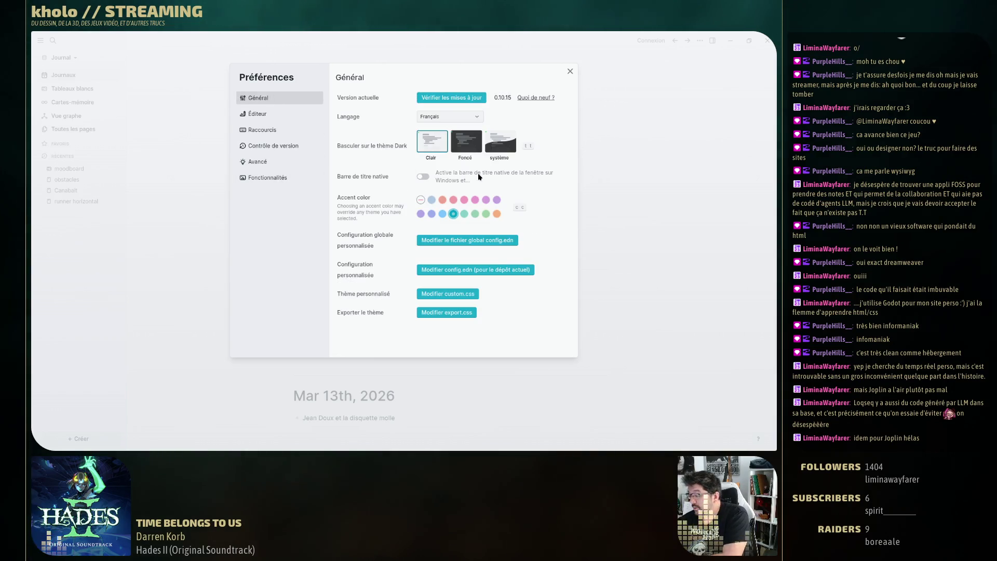
left_click(569, 72)
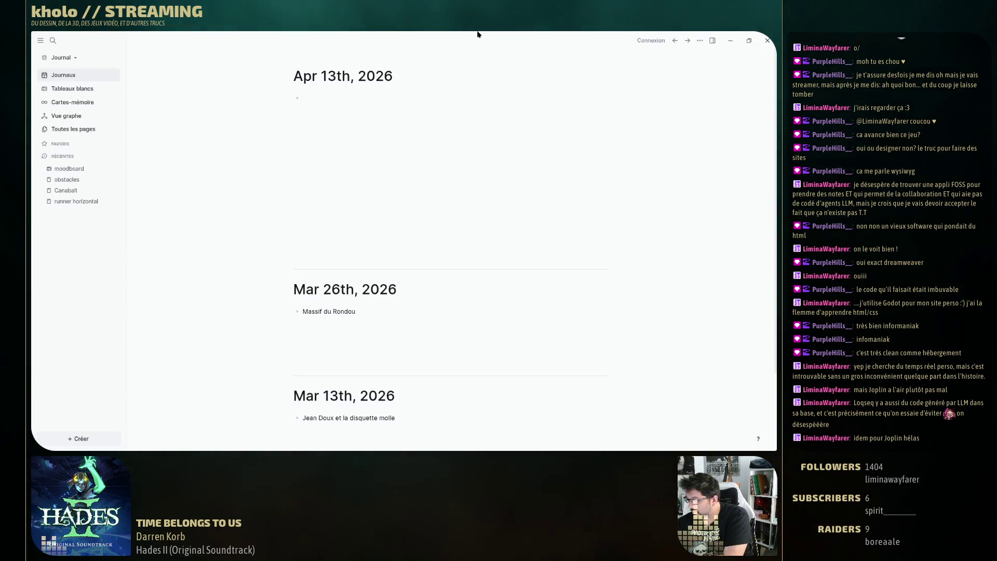
key("alt+Tab")
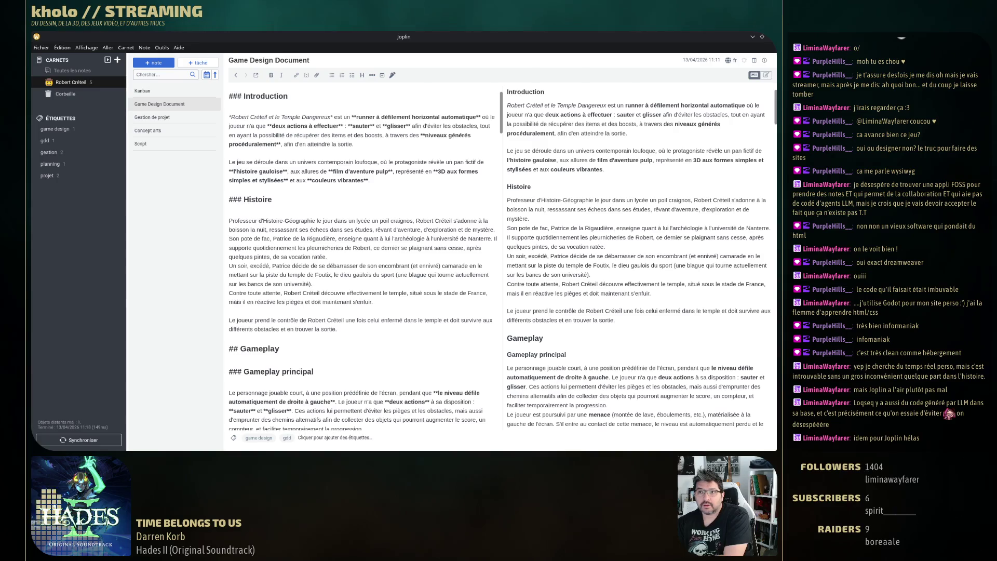
Switch back to the Krita storyboard, then on to the GameDevUnroll.md notes
key("alt+Tab")
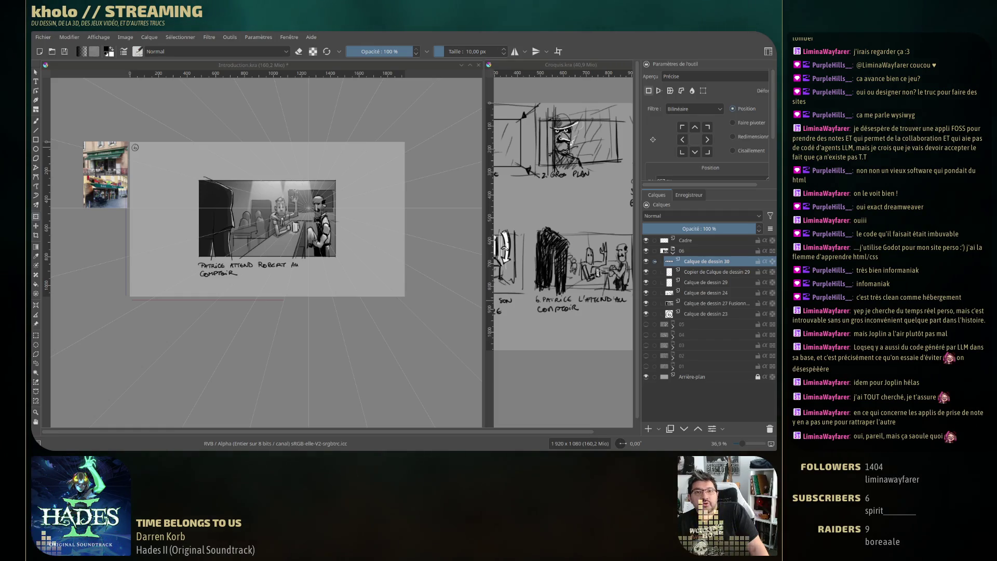
key("alt+Tab")
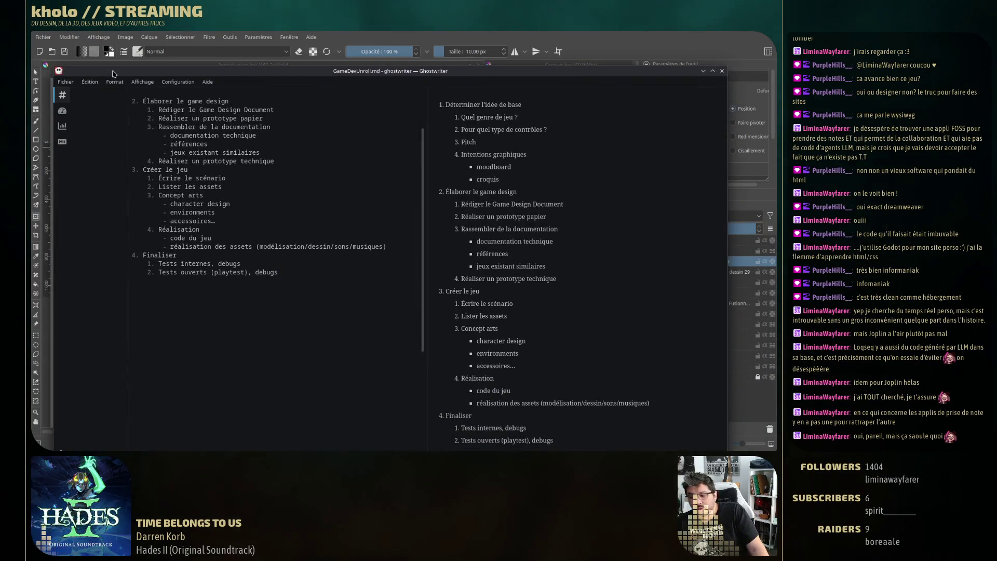
left_click_drag(113, 71, 153, 62)
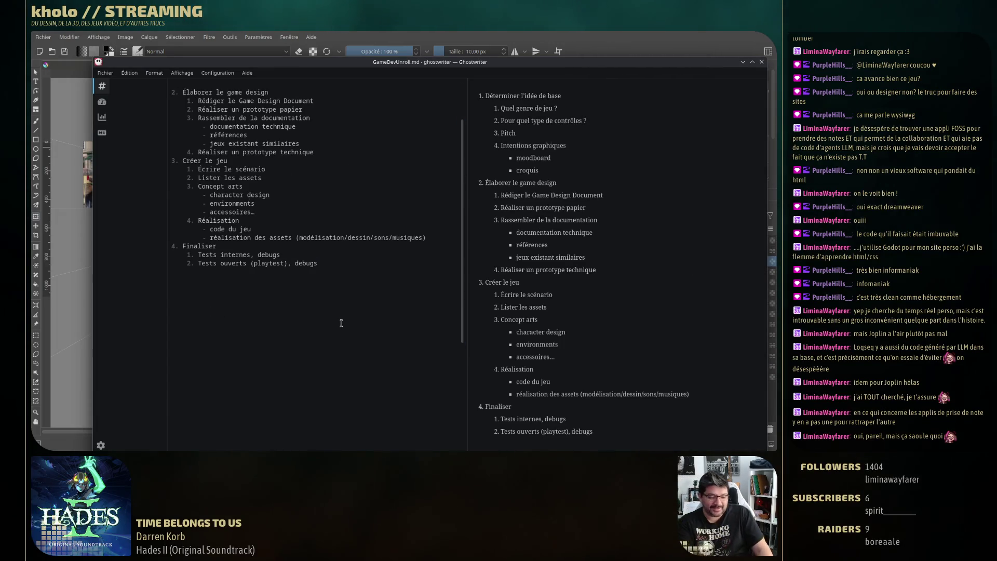
key("Return")
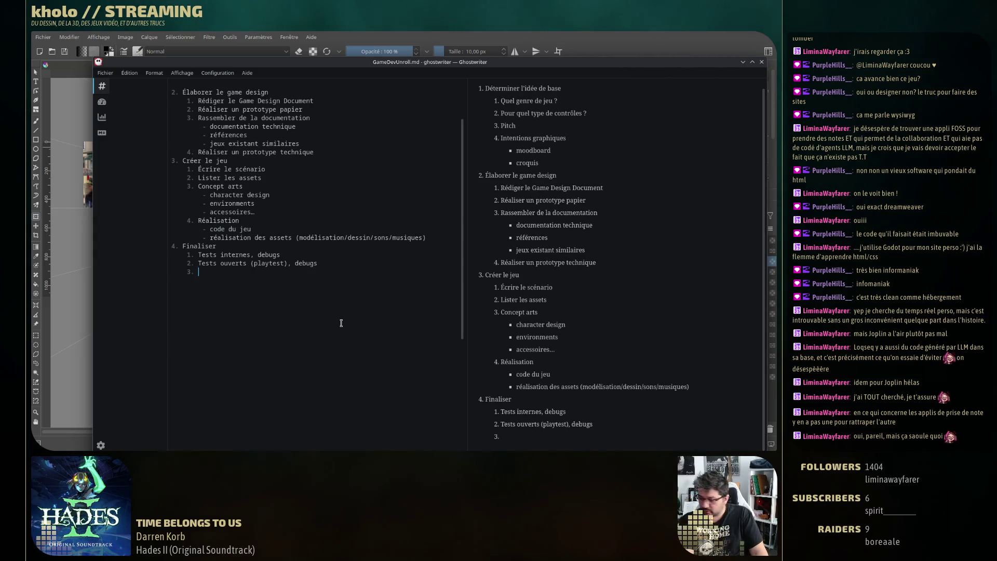
key("Return")
type("```")
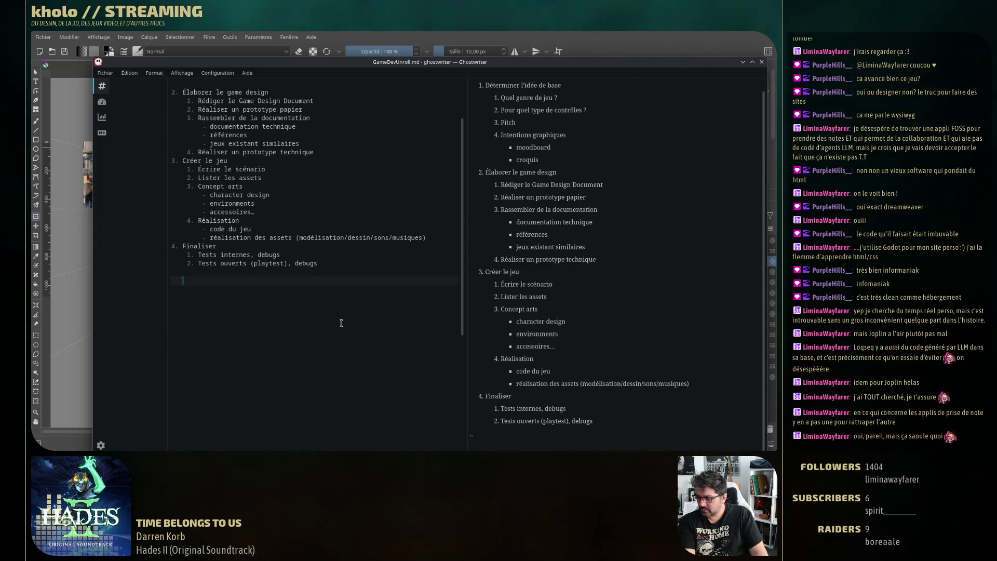
type("gant")
key("BackSpace")
key("BackSpace")
key("BackSpace")
key("BackSpace")
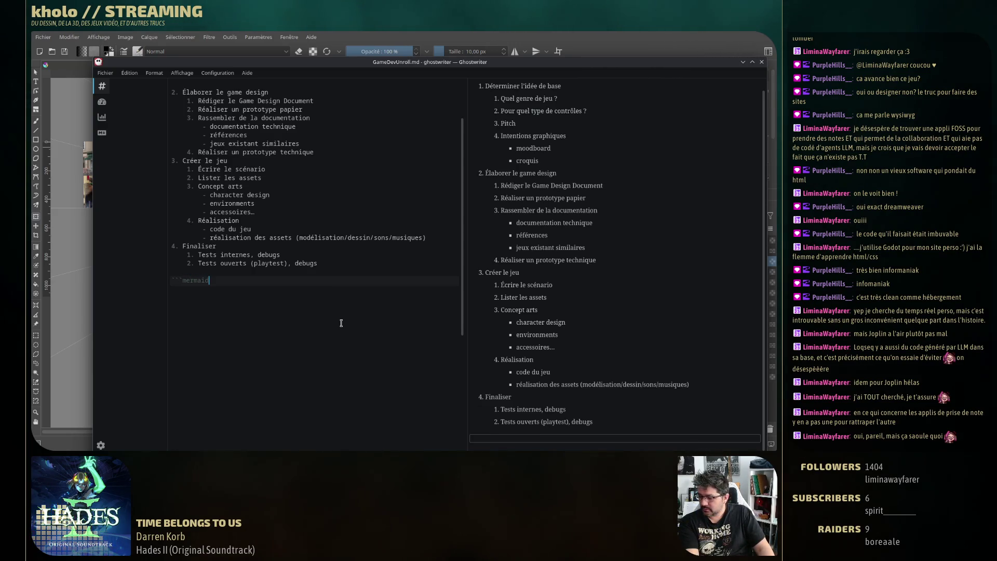
type("gantt")
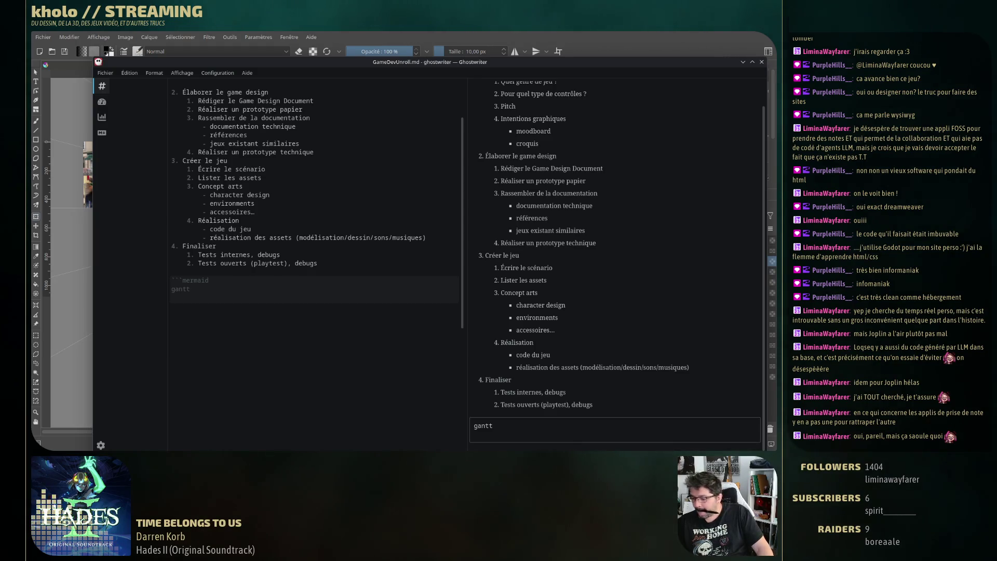
key("shift+Home")
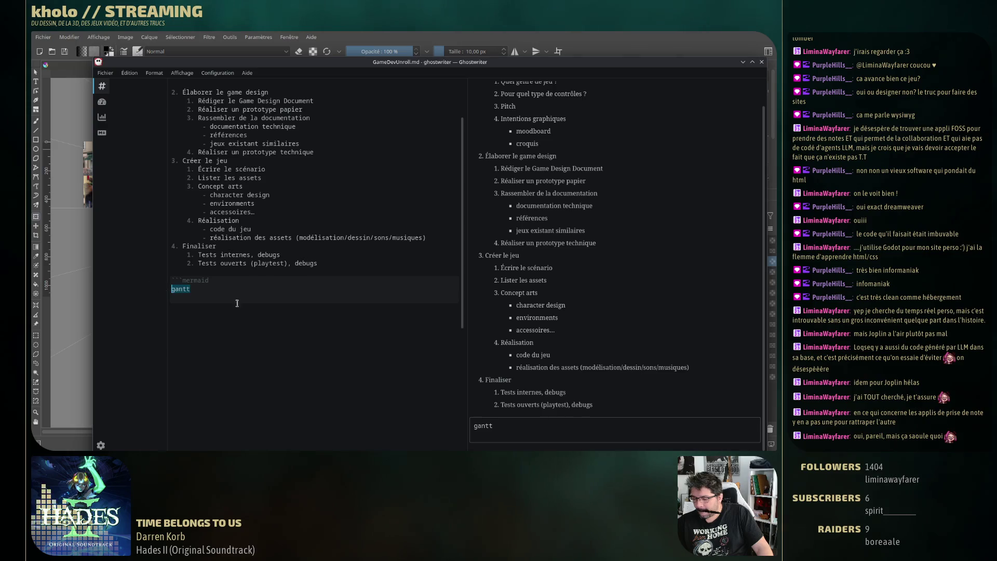
type("flowchart TB     dev[Developer Logo]-.->main(Main Menu)     main<-->options1(Options)     main-->save(Save Selection)     save-->intro     subgraph game [Game]         subgraph gameloop [Game Loop]             intro[Cinematic Introduction]-->lvl1(Level 1)             lvl1-->score1[Score 1]-->lvl2(Level 2)             lvl2-->score2[Score 2]-->lvl3(Level 3)             lvl3-->score3[Score 3]-->lvl4(Level 4)             lvl4-->score4[Score 4]-->lvl5(Level 5)             lvl5-->score5[Score 5]             score5-->end1[Cinematic Ending 1]             score5--\"score > 1.000.000\"-->end2[Cinematic Ending 2]             score5--all artefacts-->end3[Cinematic Ending 3]             end1-->credits[Credits]             end2-->credits             end3-->credits         end     gameloop<-->pause(Pause Menu)     pause<-->options2(Options)     end     credits-.->main     pause-->main     main-.->quit(Quit Game)     pause-.->quit")
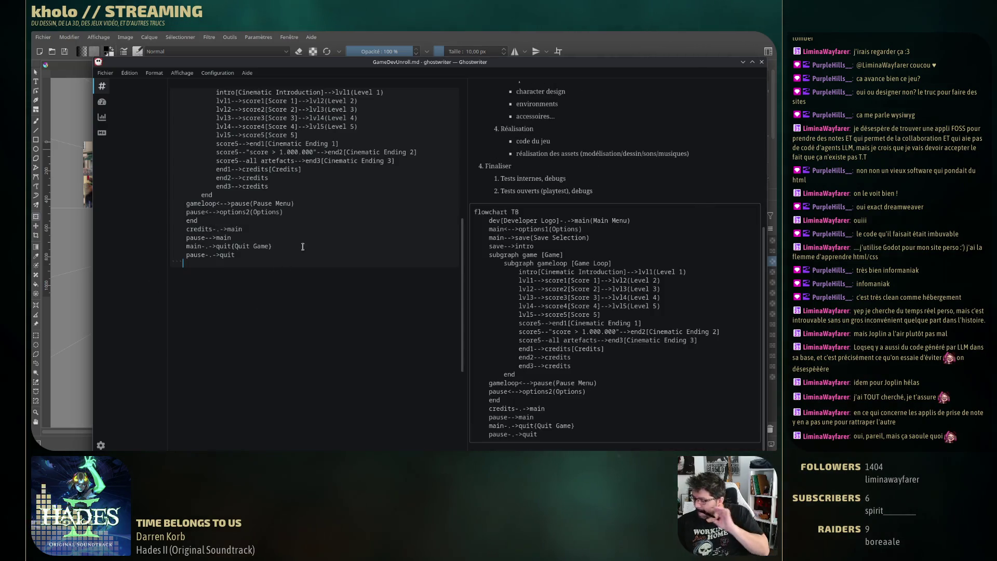
scroll(295, 251, "up", 5)
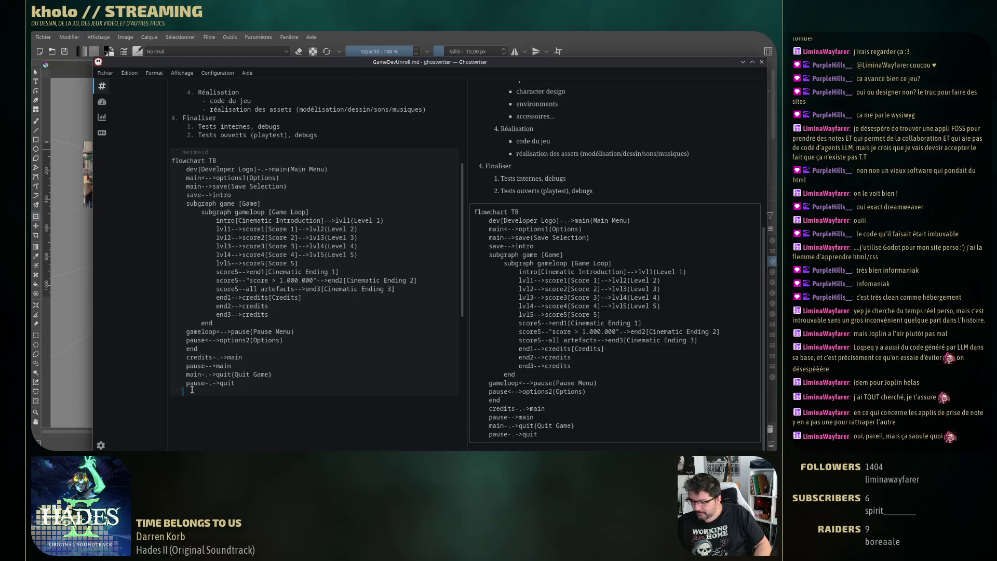
left_click(133, 140, "shift")
key("Delete")
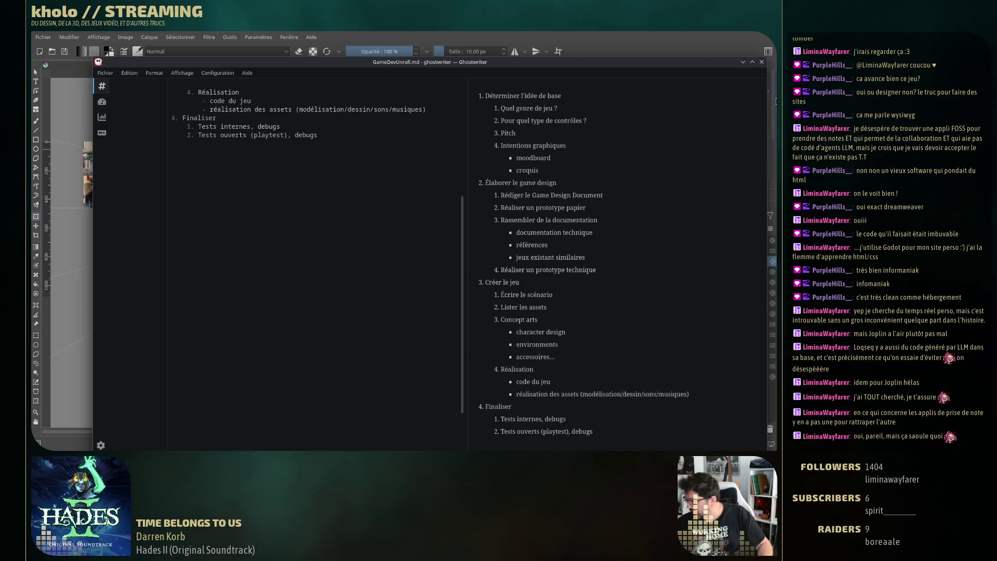
left_click(762, 62)
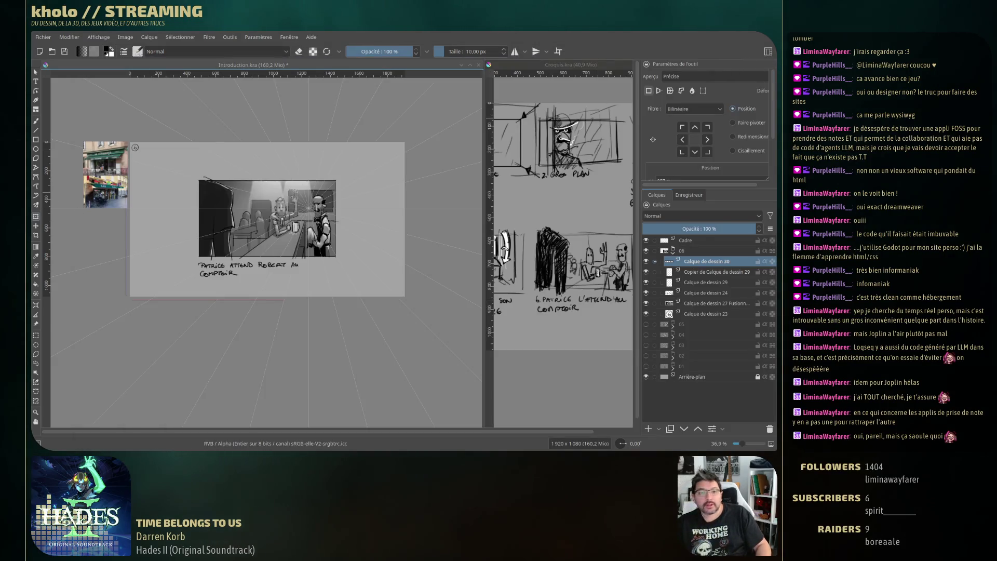